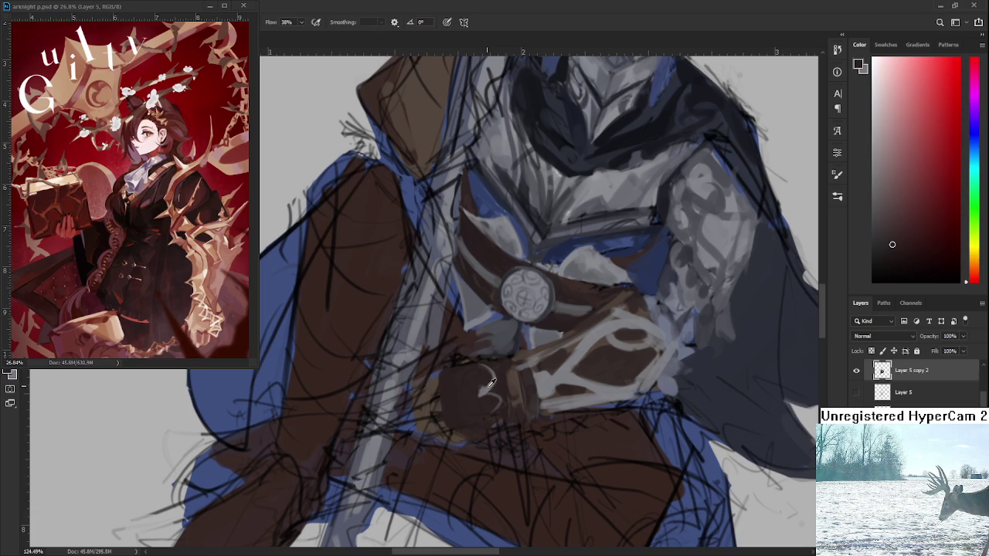
# Sample the dark red-brown and grey-blue tones from the knight's gauntlet.
pyautogui.keyDown('alt'); pyautogui.click(488, 387); pyautogui.keyUp('alt')
pyautogui.keyDown('alt'); pyautogui.click(484, 396); pyautogui.keyUp('alt')
pyautogui.moveTo(484, 396); pyautogui.dragTo(485, 398)
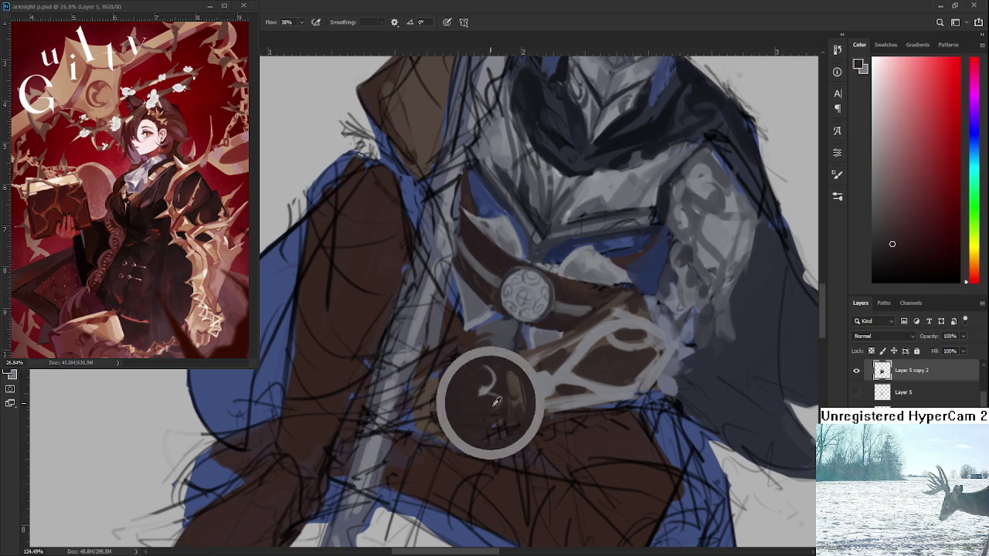
pyautogui.keyDown('alt'); pyautogui.click(486, 388); pyautogui.keyUp('alt')
pyautogui.keyDown('alt'); pyautogui.click(496, 397); pyautogui.keyUp('alt')
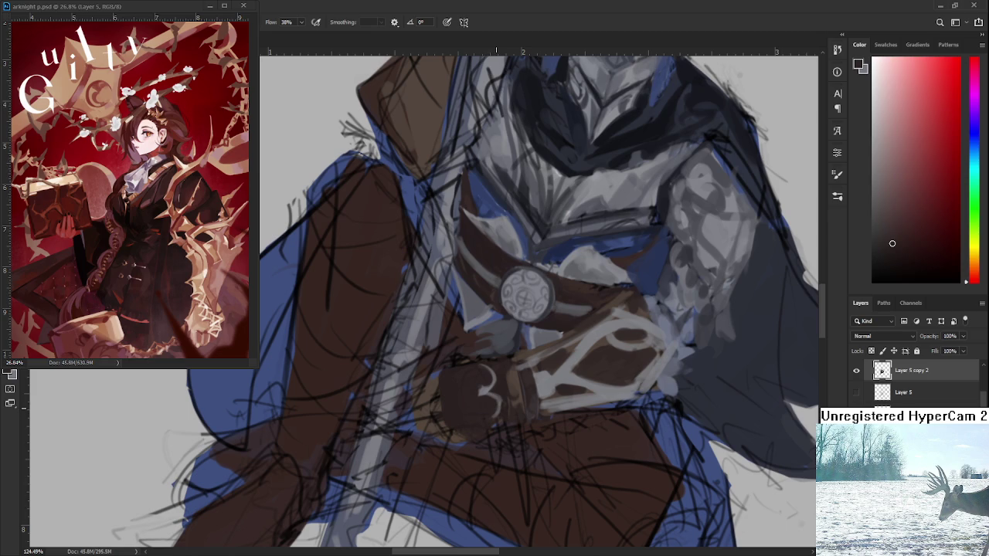
# Tilt the canvas and paint a light grey M-shaped stroke on the gauntlet.
pyautogui.scroll(-3, 493, 398)
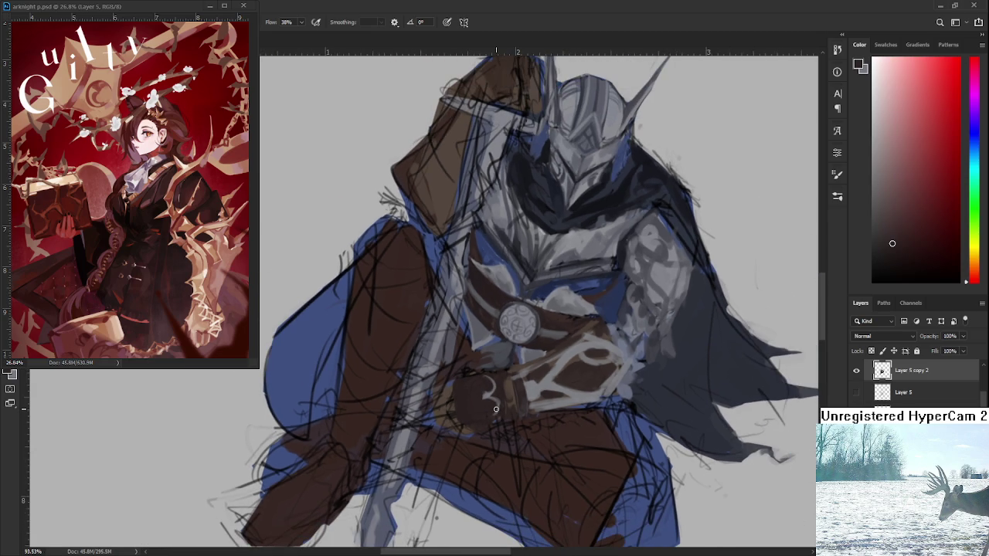
pyautogui.moveTo(502, 409); pyautogui.dragTo(516, 338)
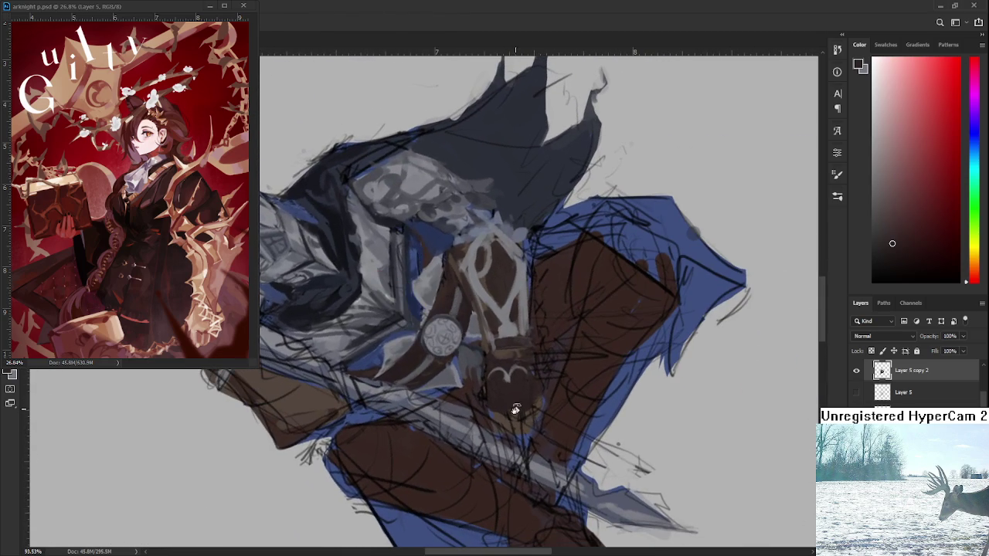
pyautogui.keyDown('alt'); pyautogui.click(510, 328); pyautogui.keyUp('alt')
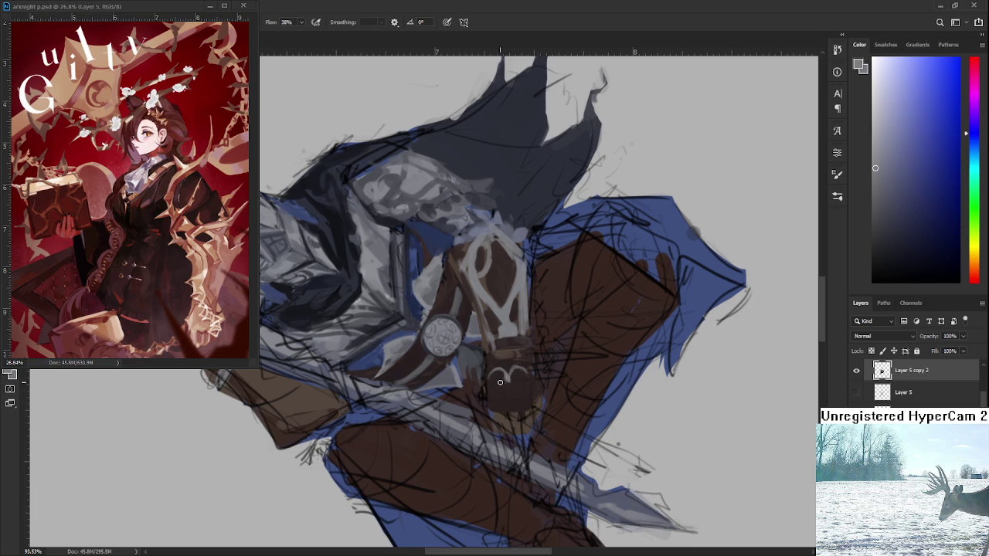
pyautogui.moveTo(497, 372)
pyautogui.mouseDown()
pyautogui.moveTo(494, 398)
pyautogui.moveTo(527, 395)
pyautogui.mouseUp()
# Resample brown and greyish-purple glove tones, then rotate the canvas nearly upright.
pyautogui.keyDown('alt'); pyautogui.click(517, 383); pyautogui.keyUp('alt')
pyautogui.keyDown('alt'); pyautogui.click(509, 388); pyautogui.keyUp('alt')
pyautogui.keyDown('alt'); pyautogui.click(517, 384); pyautogui.keyUp('alt')
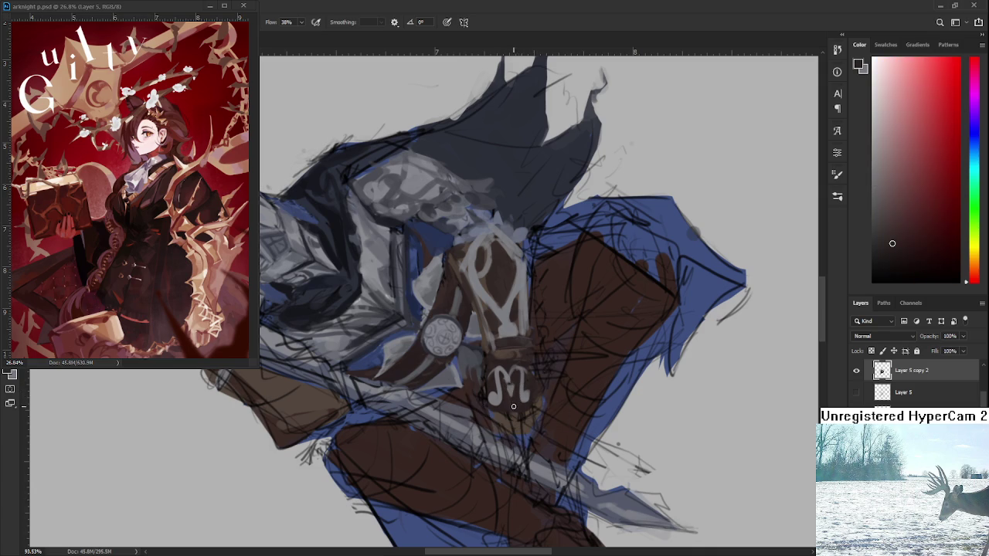
pyautogui.keyDown('alt'); pyautogui.click(511, 389); pyautogui.keyUp('alt')
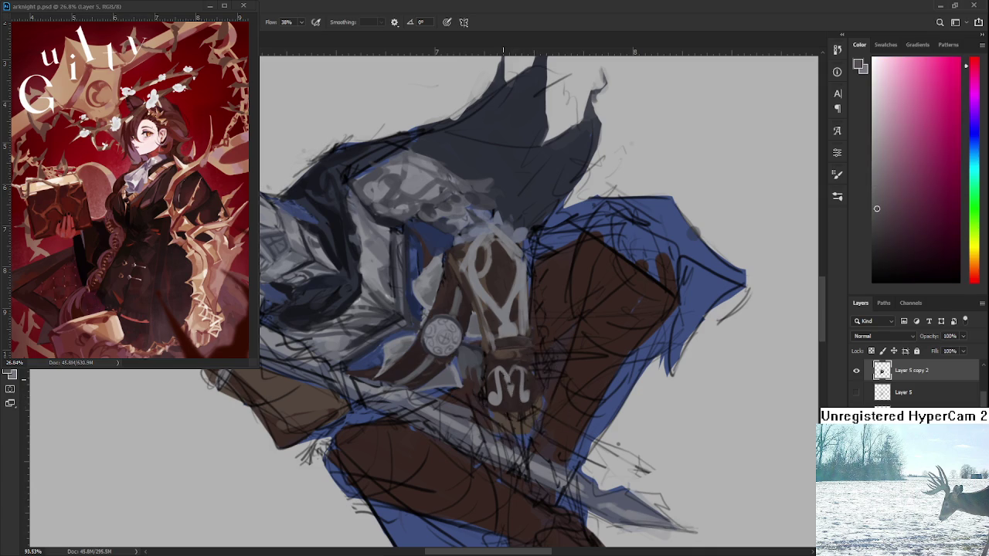
pyautogui.keyDown('alt'); pyautogui.click(509, 389); pyautogui.keyUp('alt')
pyautogui.press('r')
pyautogui.moveTo(546, 367)
pyautogui.mouseDown()
pyautogui.moveTo(441, 412)
pyautogui.moveTo(579, 379)
pyautogui.moveTo(575, 395)
pyautogui.mouseUp()
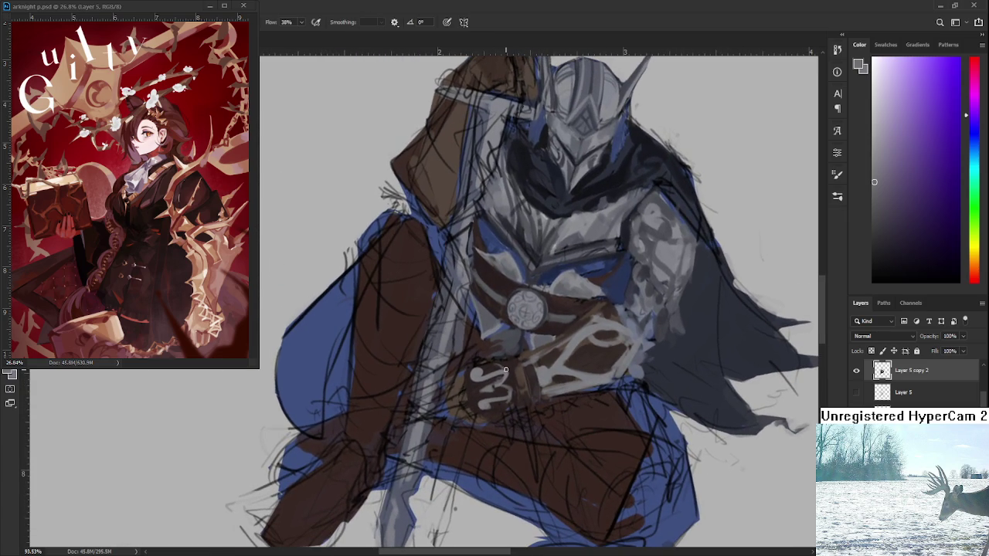
# Sample orange-brown and glove colours around the gauntlet ornament.
pyautogui.keyDown('alt'); pyautogui.click(519, 378); pyautogui.keyUp('alt')
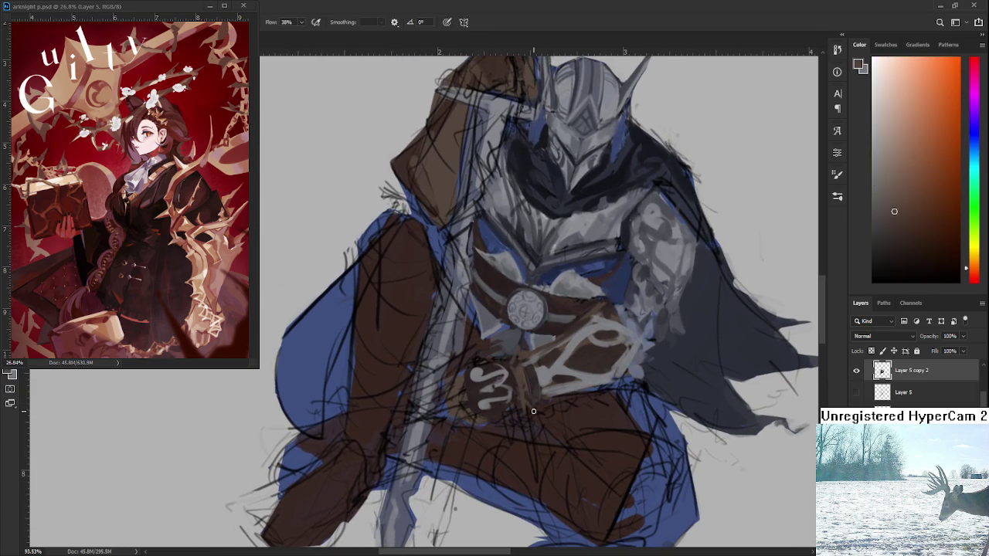
pyautogui.moveTo(529, 399); pyautogui.dragTo(540, 377)
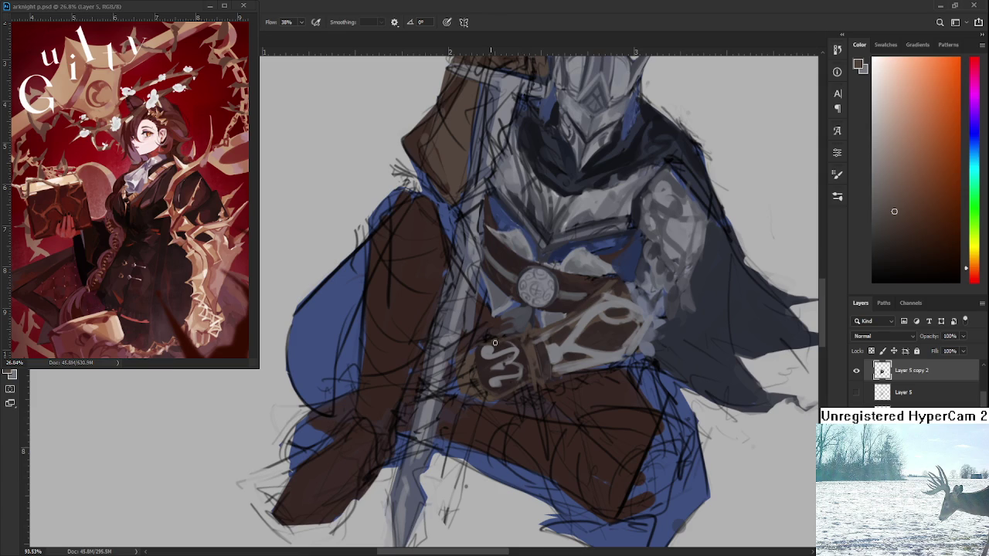
pyautogui.scroll(-2, 486, 371)
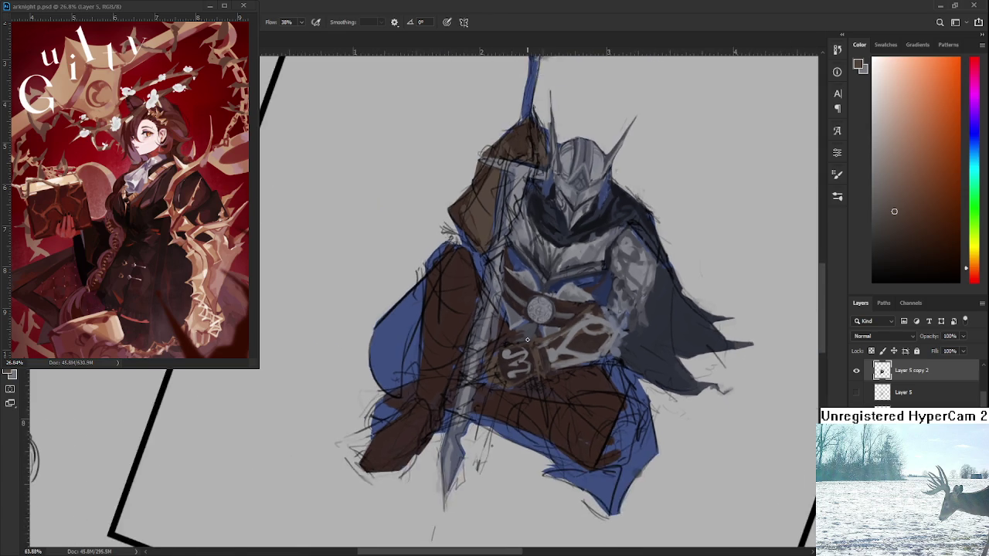
pyautogui.scroll(3, 487, 371)
pyautogui.keyDown('alt'); pyautogui.click(487, 374); pyautogui.keyUp('alt')
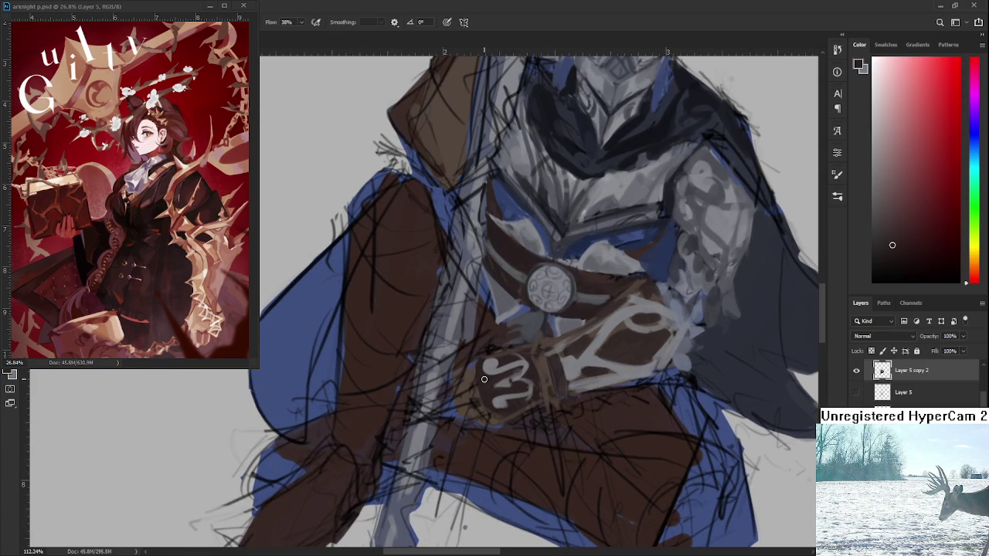
pyautogui.scroll(-1, 462, 377)
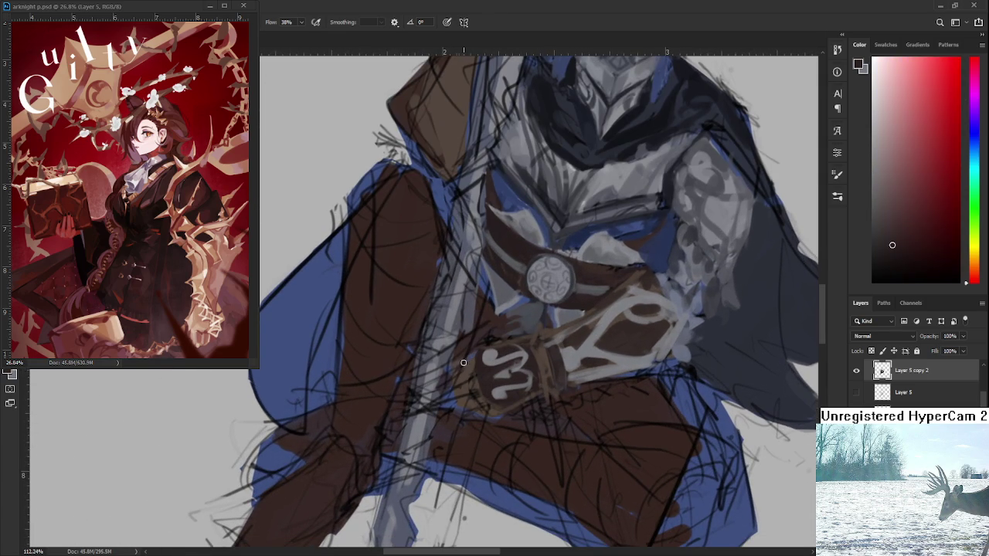
# Rotate the canvas counter-clockwise toward the hand for easier painting.
pyautogui.press('r')
pyautogui.moveTo(465, 369); pyautogui.dragTo(571, 426)
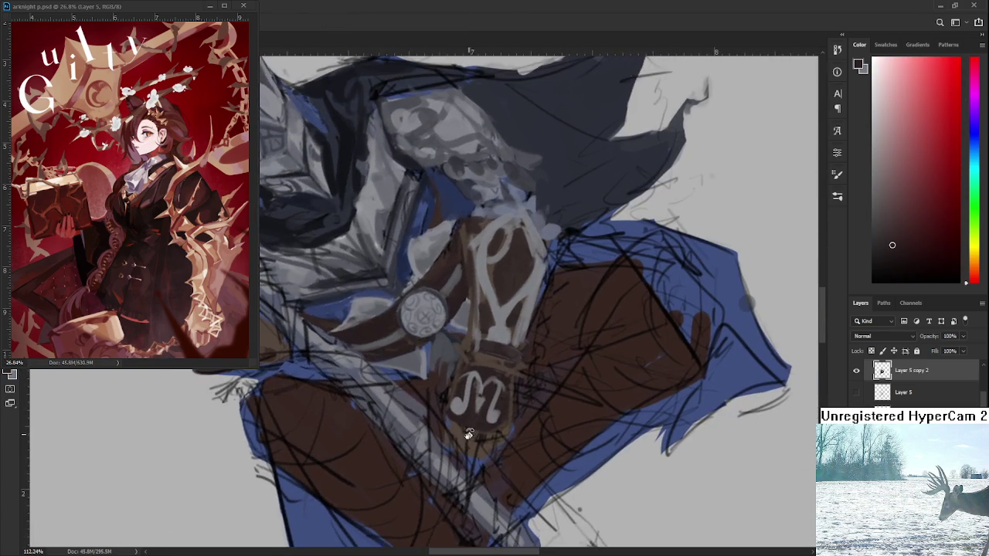
pyautogui.moveTo(488, 380); pyautogui.dragTo(475, 417)
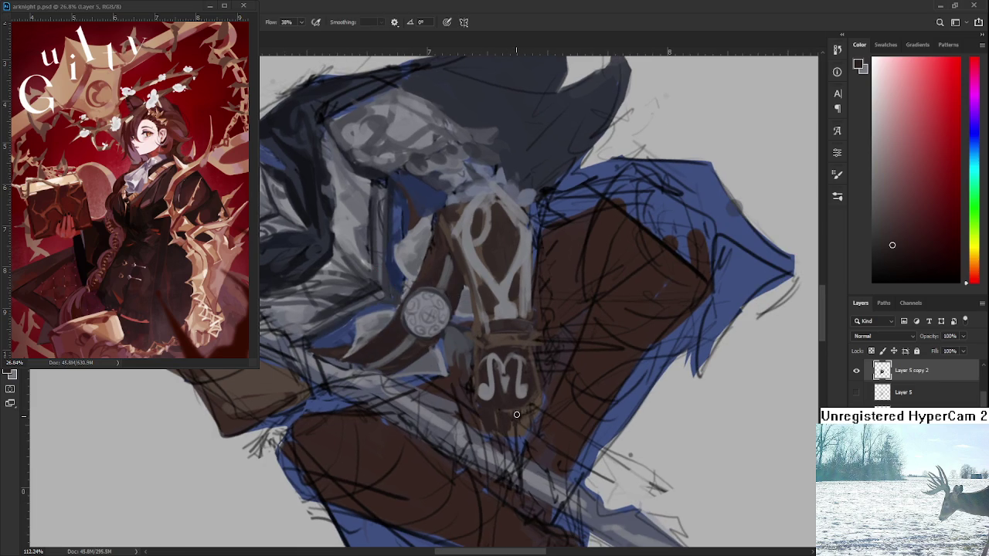
pyautogui.press('r')
pyautogui.moveTo(541, 409)
pyautogui.mouseDown()
pyautogui.moveTo(554, 451)
pyautogui.moveTo(503, 441)
pyautogui.moveTo(611, 404)
pyautogui.mouseUp()
pyautogui.scroll(-4, 530, 362)
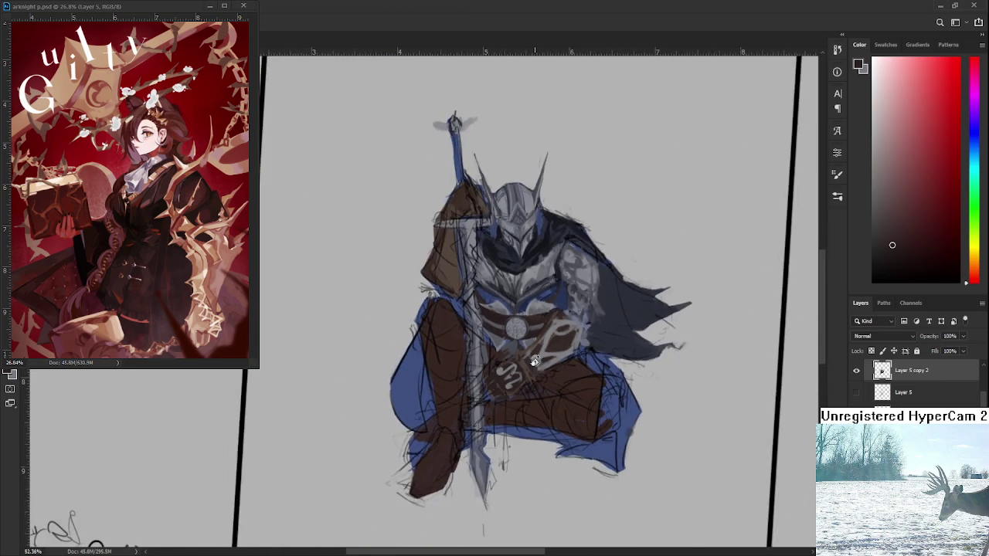
pyautogui.scroll(3, 529, 361)
# Choose a darker brown shade to paint the glove and wrist.
pyautogui.press('b')
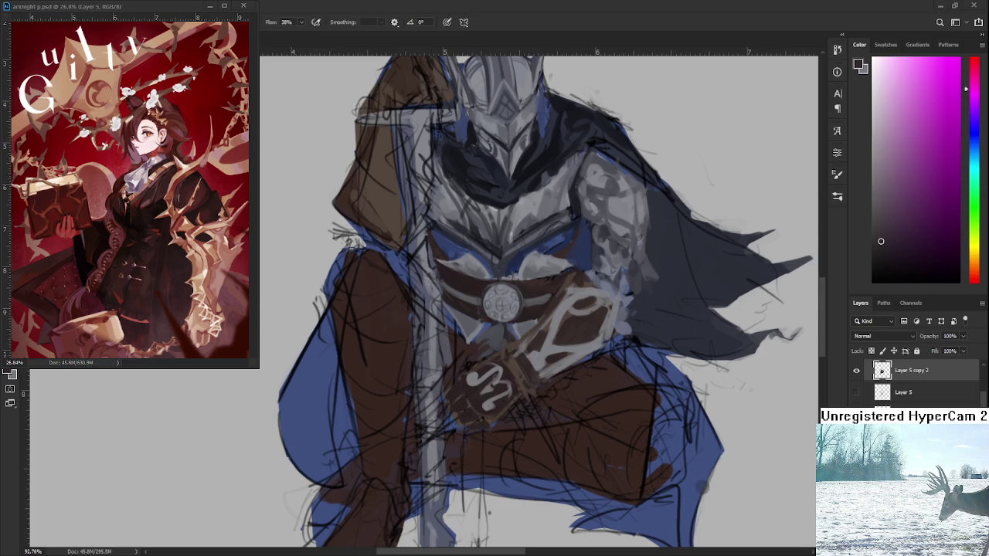
pyautogui.moveTo(880, 241); pyautogui.dragTo(895, 258)
pyautogui.scroll(-1, 702, 485)
pyautogui.scroll(-2, 618, 387)
pyautogui.scroll(3, 541, 347)
pyautogui.scroll(2, 498, 360)
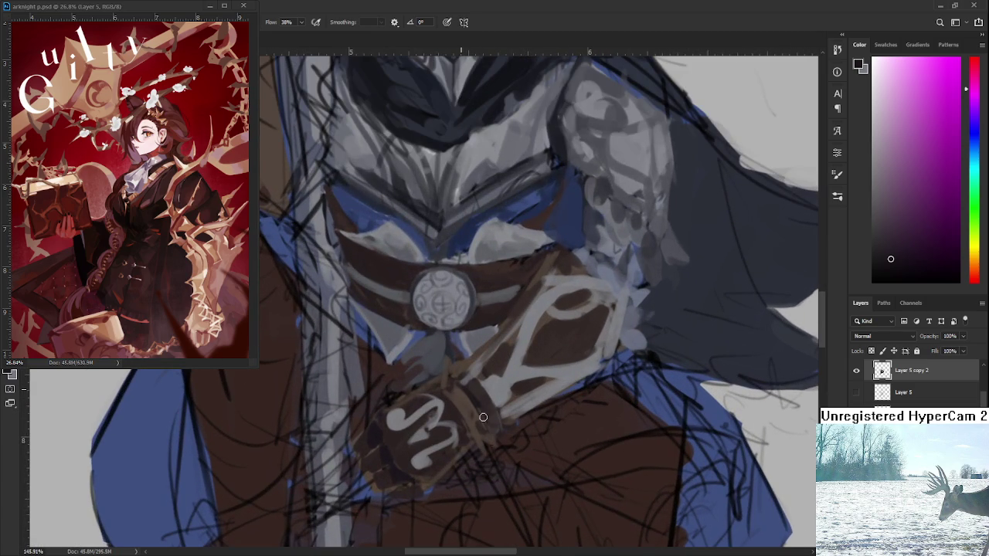
pyautogui.hscroll(-1, 469, 395)
pyautogui.hscroll(-1, 479, 398)
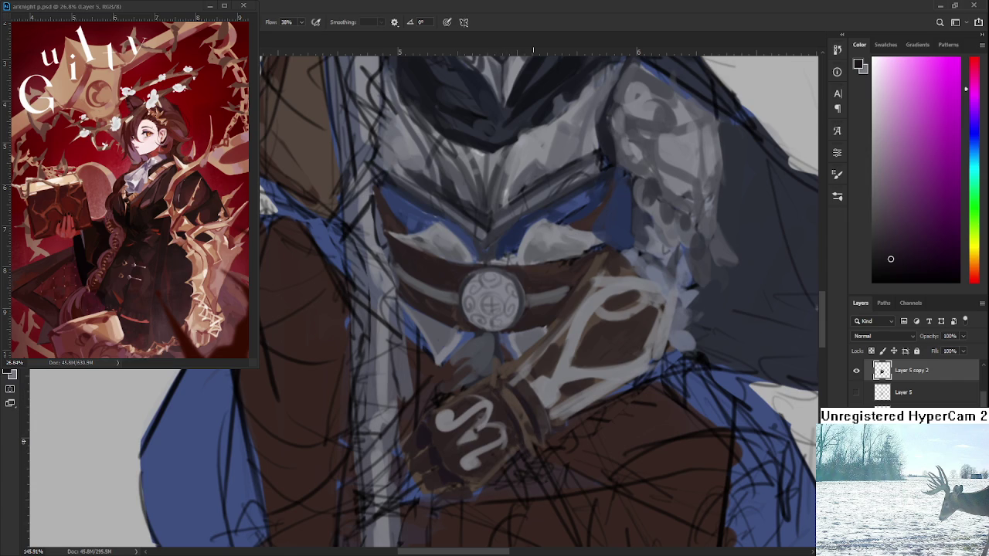
# Zoom around the forearm guard and straighten the canvas view upright.
pyautogui.scroll(-3, 539, 407)
pyautogui.scroll(-2, 533, 407)
pyautogui.scroll(2, 521, 407)
pyautogui.scroll(2, 512, 407)
pyautogui.scroll(-3, 512, 407)
pyautogui.scroll(-1, 517, 379)
pyautogui.scroll(4, 524, 349)
pyautogui.scroll(-5, 524, 349)
pyautogui.moveTo(408, 287); pyautogui.dragTo(570, 396)
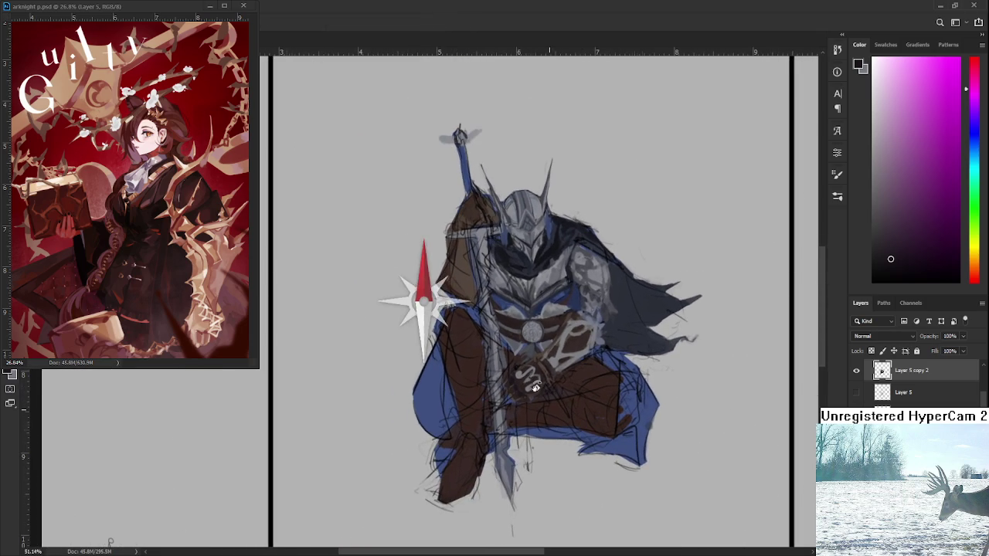
# Zoom in on the gloved hand and sample its dark red.
pyautogui.scroll(1, 570, 396)
pyautogui.scroll(4, 541, 363)
pyautogui.scroll(-2, 533, 357)
pyautogui.scroll(2, 533, 357)
pyautogui.keyDown('alt'); pyautogui.click(467, 410); pyautogui.keyUp('alt')
pyautogui.moveTo(467, 410)
pyautogui.mouseDown()
pyautogui.moveTo(471, 369)
pyautogui.moveTo(522, 337)
pyautogui.moveTo(482, 379)
pyautogui.moveTo(541, 347)
pyautogui.moveTo(485, 381)
pyautogui.moveTo(482, 372)
pyautogui.mouseUp()
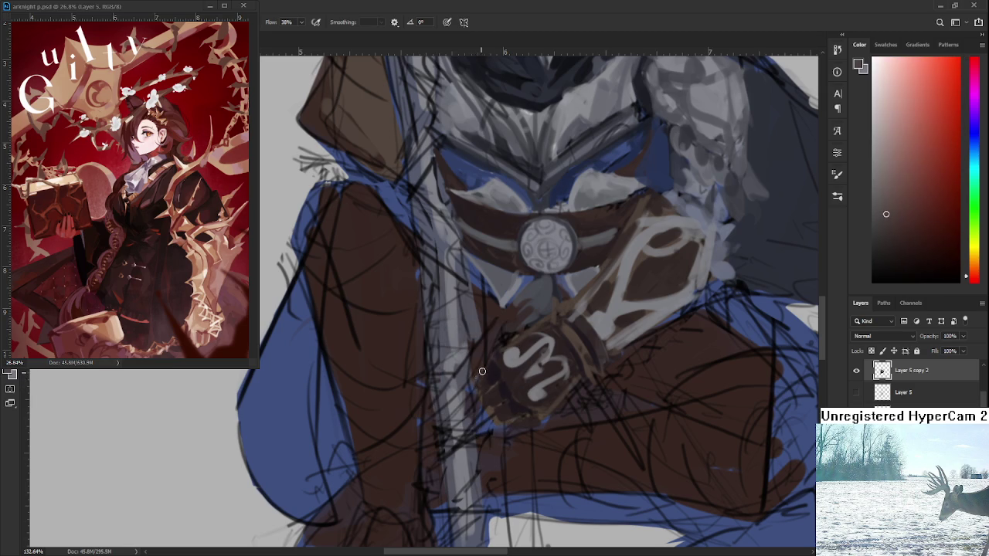
# Sample darker browns from the glove and shade the hand around the ornament.
pyautogui.keyDown('alt'); pyautogui.click(485, 383); pyautogui.keyUp('alt')
pyautogui.keyDown('alt'); pyautogui.click(485, 386); pyautogui.keyUp('alt')
pyautogui.keyDown('alt'); pyautogui.click(488, 387); pyautogui.keyUp('alt')
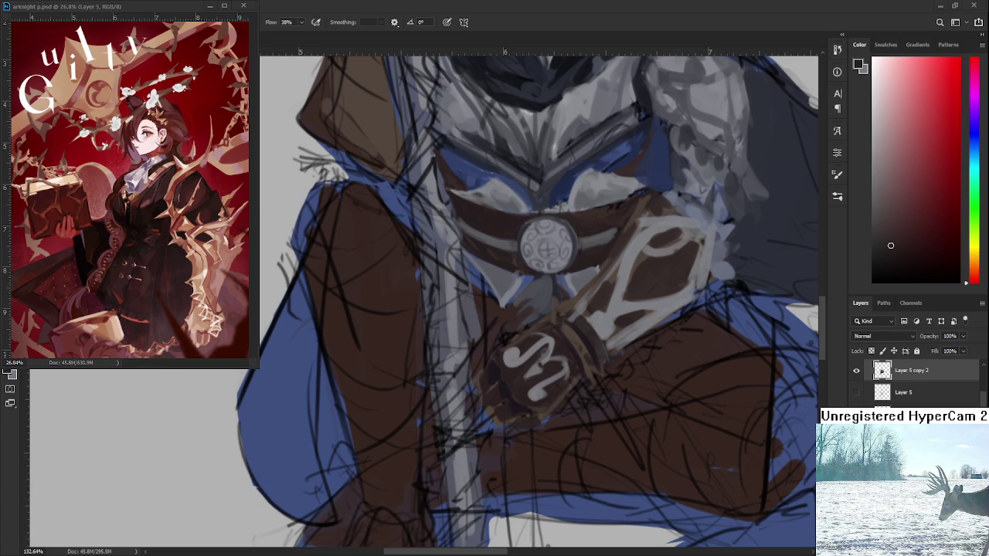
pyautogui.scroll(-3, 567, 414)
pyautogui.scroll(-3, 568, 414)
pyautogui.scroll(-3, 568, 414)
pyautogui.scroll(5, 568, 414)
pyautogui.scroll(3, 568, 414)
pyautogui.scroll(1, 568, 414)
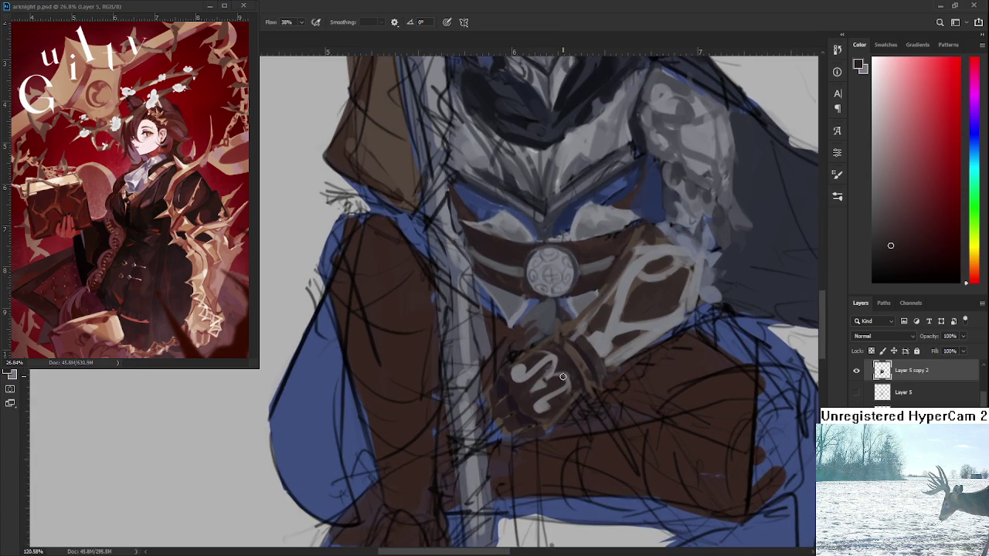
pyautogui.scroll(-4, 562, 376)
pyautogui.scroll(1, 563, 376)
pyautogui.scroll(1, 562, 377)
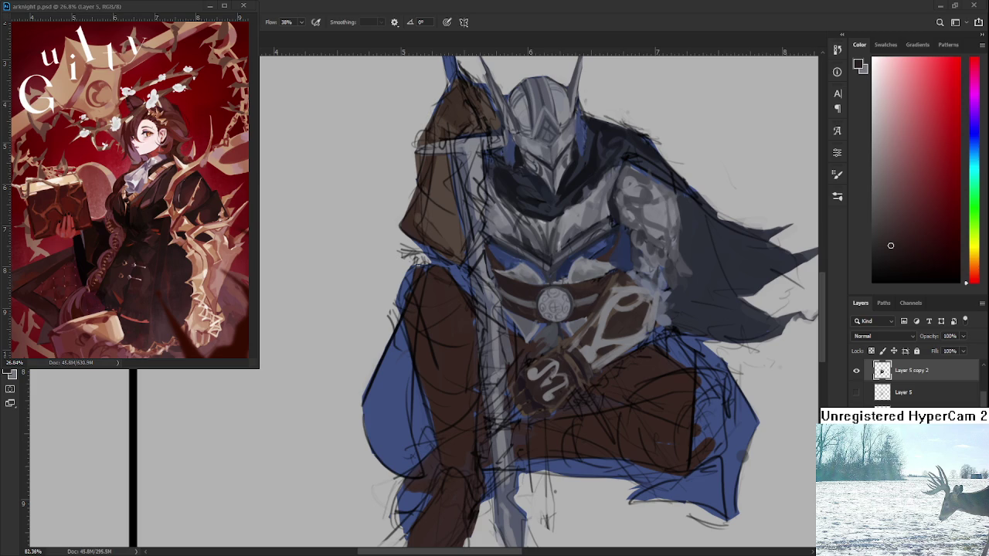
pyautogui.scroll(1, 541, 394)
pyautogui.scroll(1, 541, 394)
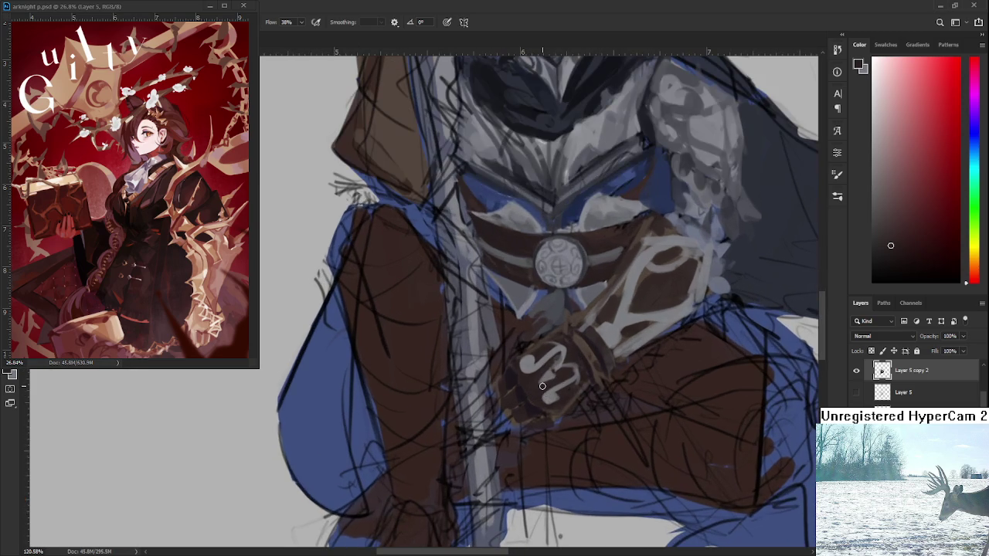
# Sample dark glove tones near the ornament for further shading.
pyautogui.keyDown('alt'); pyautogui.click(517, 371); pyautogui.keyUp('alt')
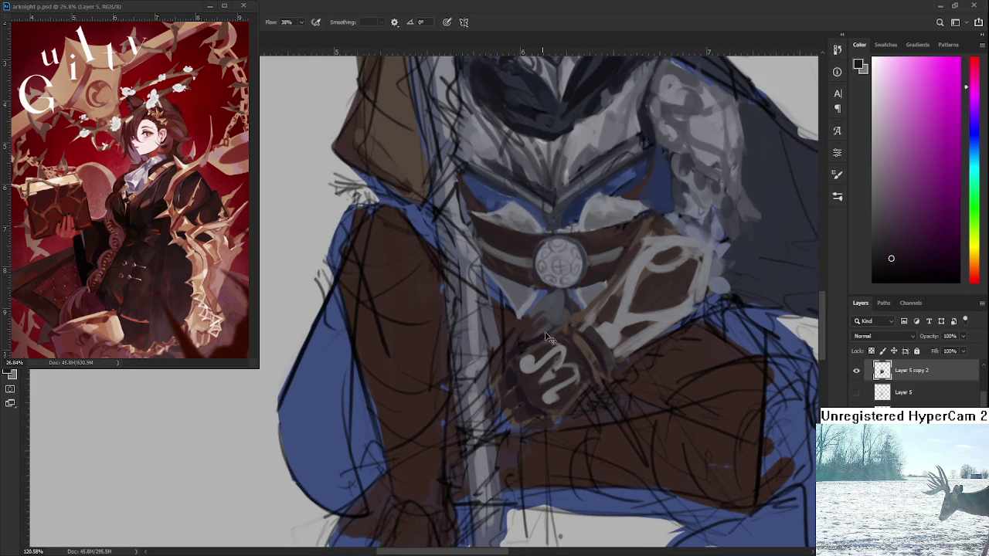
pyautogui.keyDown('alt'); pyautogui.click(523, 349); pyautogui.keyUp('alt')
pyautogui.scroll(-4, 500, 368)
pyautogui.scroll(4, 523, 339)
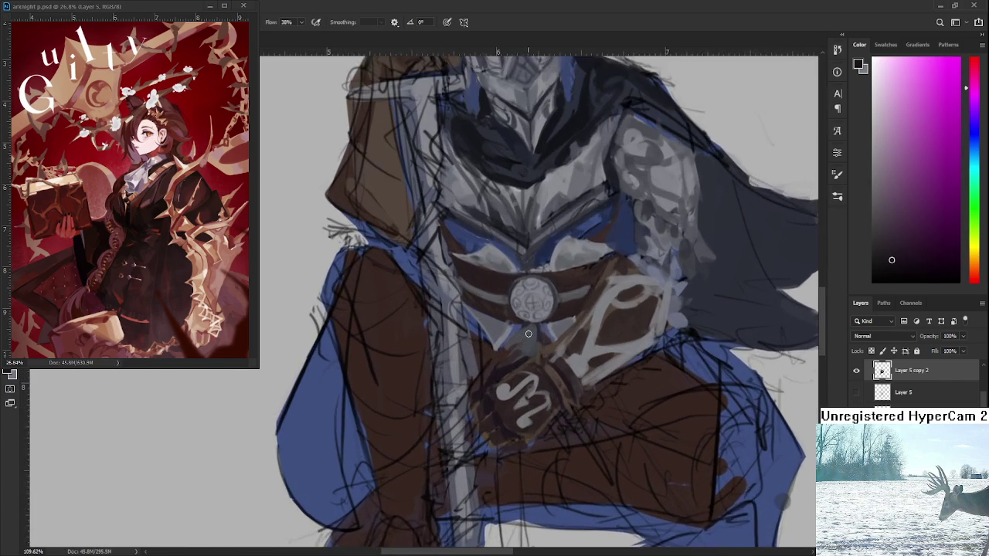
pyautogui.scroll(1, 528, 334)
pyautogui.press('r')
pyautogui.moveTo(528, 334)
pyautogui.mouseDown()
pyautogui.moveTo(417, 426)
pyautogui.moveTo(466, 390)
pyautogui.mouseUp()
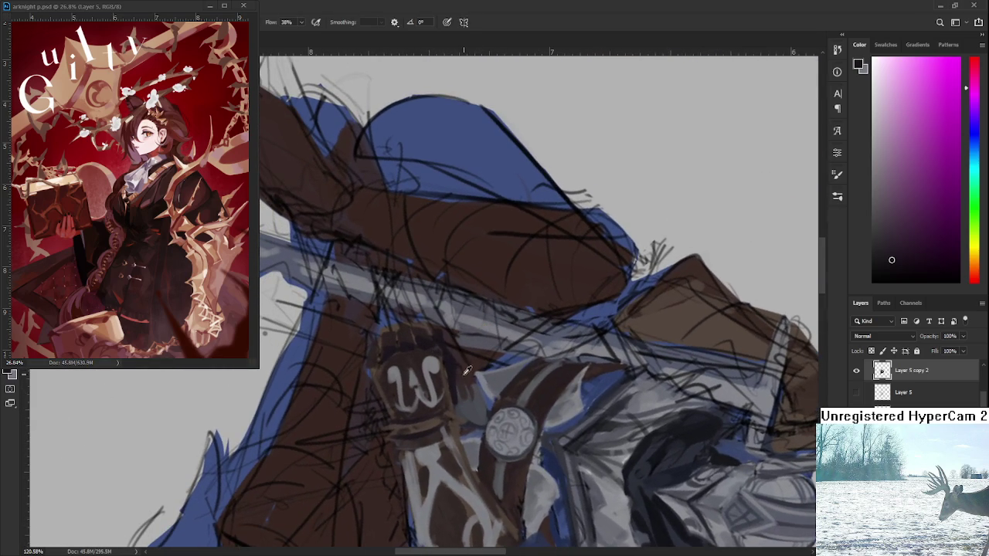
pyautogui.keyDown('alt'); pyautogui.click(462, 370); pyautogui.keyUp('alt')
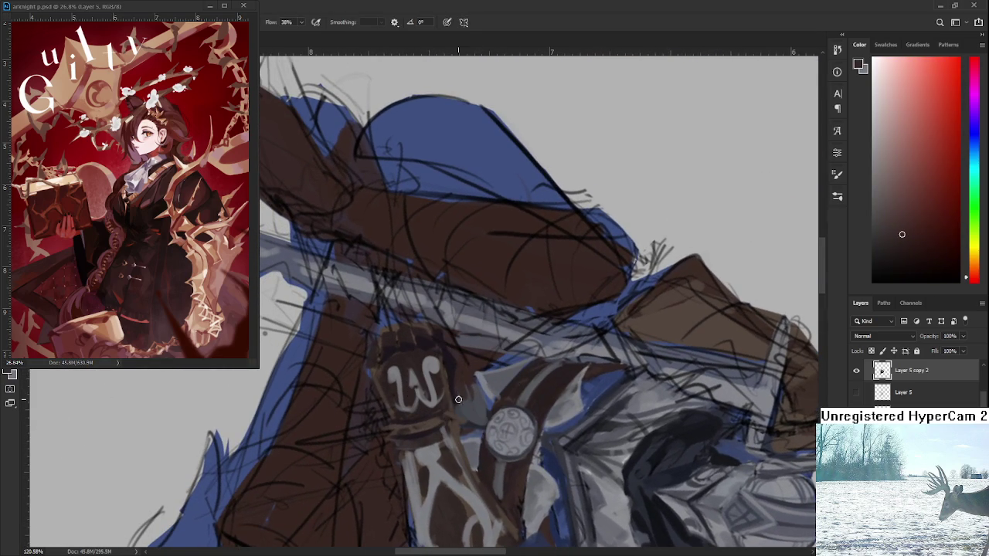
pyautogui.keyDown('alt'); pyautogui.click(454, 371); pyautogui.keyUp('alt')
pyautogui.keyDown('alt'); pyautogui.click(459, 391); pyautogui.keyUp('alt')
pyautogui.keyDown('alt'); pyautogui.click(458, 386); pyautogui.keyUp('alt')
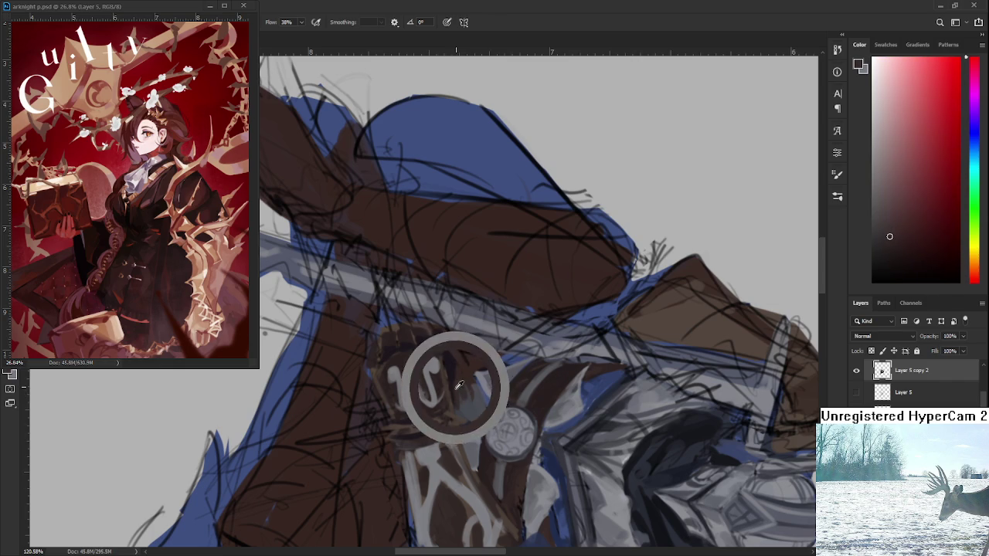
pyautogui.keyDown('alt'); pyautogui.click(456, 382); pyautogui.keyUp('alt')
pyautogui.press('r')
pyautogui.moveTo(456, 383)
pyautogui.mouseDown()
pyautogui.moveTo(573, 349)
pyautogui.moveTo(511, 386)
pyautogui.mouseUp()
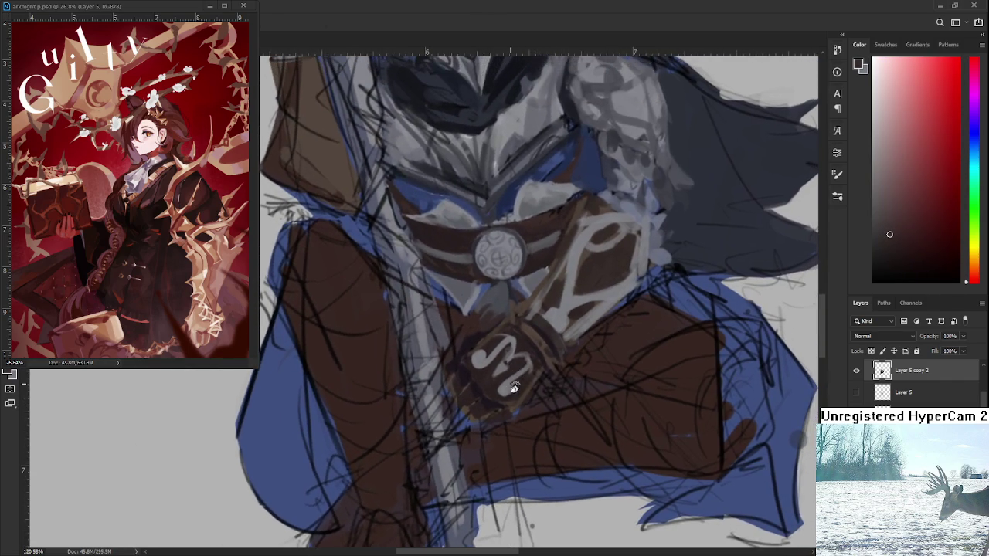
pyautogui.scroll(-1, 511, 387)
pyautogui.scroll(-1, 518, 379)
pyautogui.scroll(-1, 524, 371)
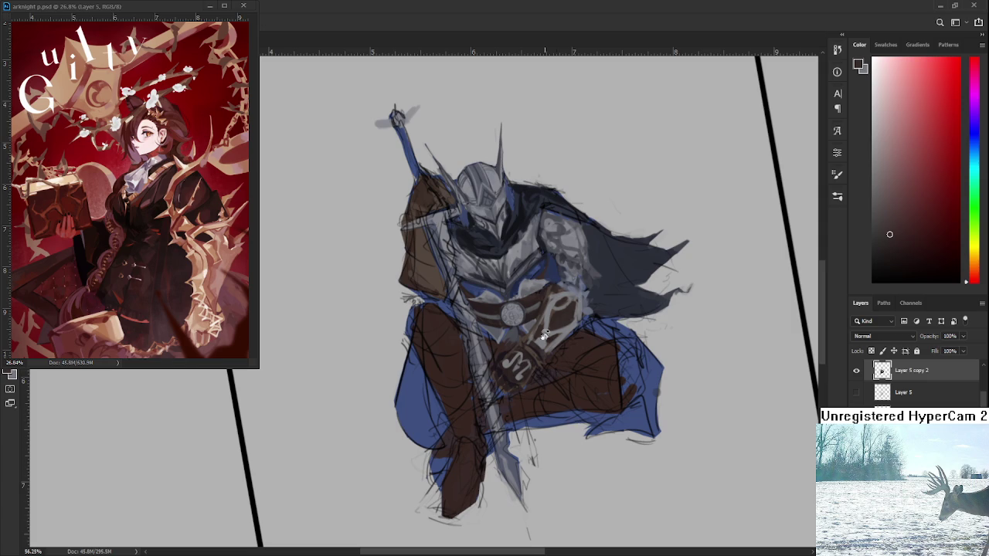
pyautogui.scroll(4, 575, 409)
pyautogui.scroll(-1, 574, 403)
pyautogui.scroll(-1, 575, 398)
pyautogui.scroll(-2, 587, 386)
pyautogui.scroll(-1, 595, 373)
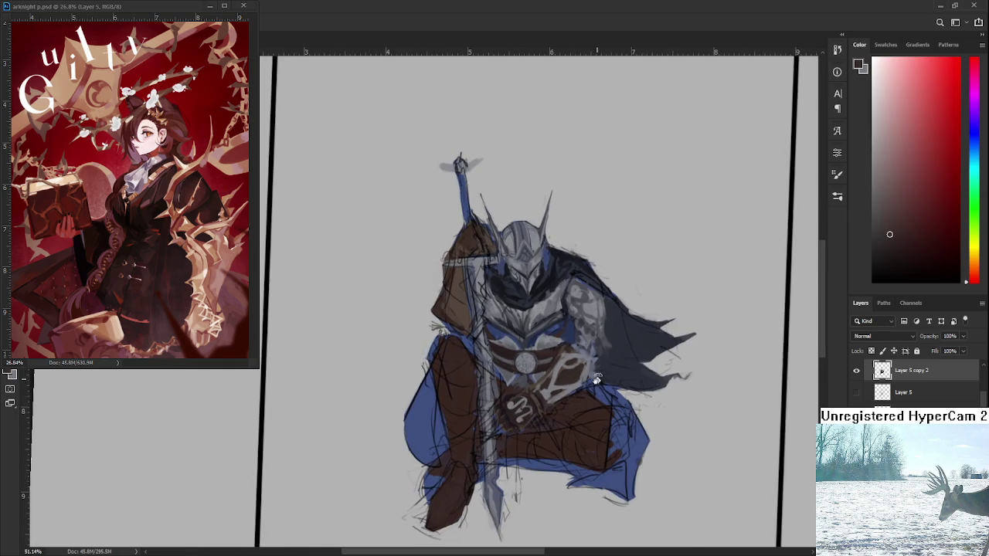
pyautogui.scroll(2, 571, 363)
pyautogui.scroll(-1, 530, 347)
pyautogui.scroll(1, 531, 347)
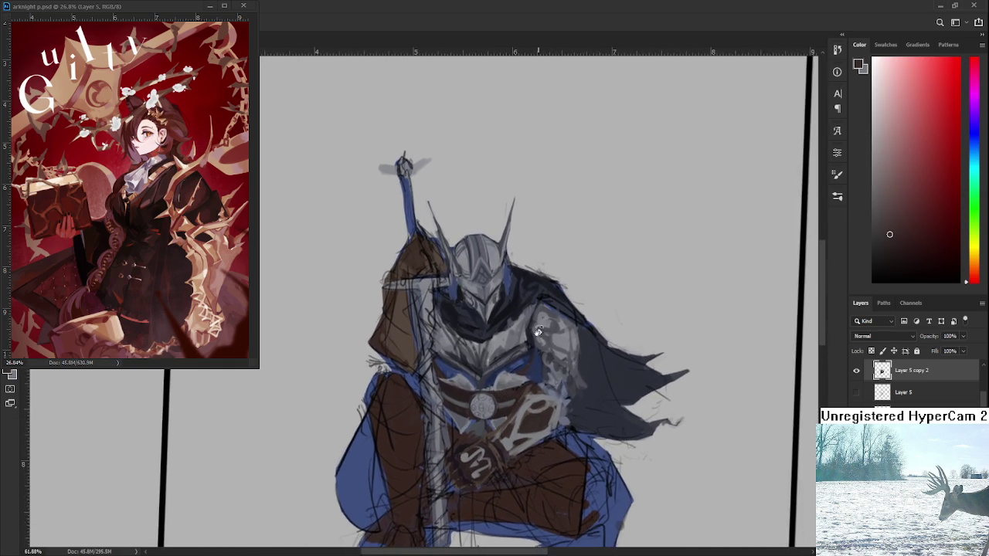
pyautogui.scroll(1, 518, 371)
pyautogui.keyDown('alt'); pyautogui.click(481, 397); pyautogui.keyUp('alt')
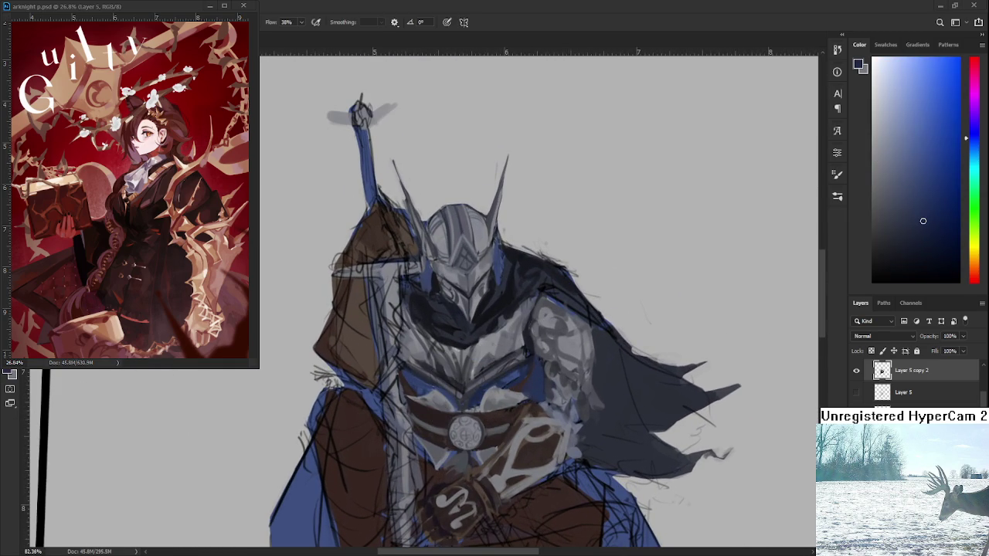
# Pick a darker blue and stroke dark blue shading onto the armour.
pyautogui.click(928, 242)
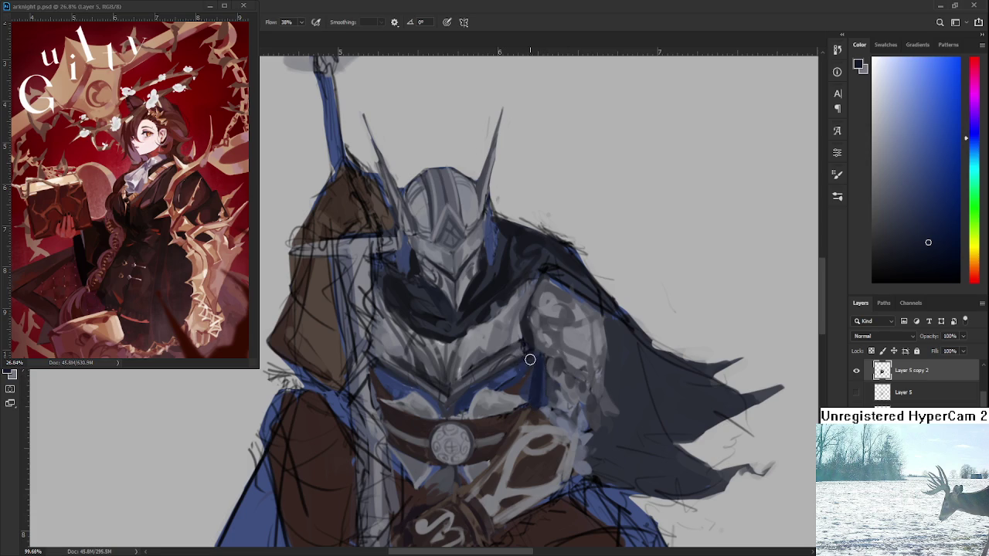
pyautogui.moveTo(525, 375); pyautogui.dragTo(516, 393)
pyautogui.scroll(-3, 552, 340)
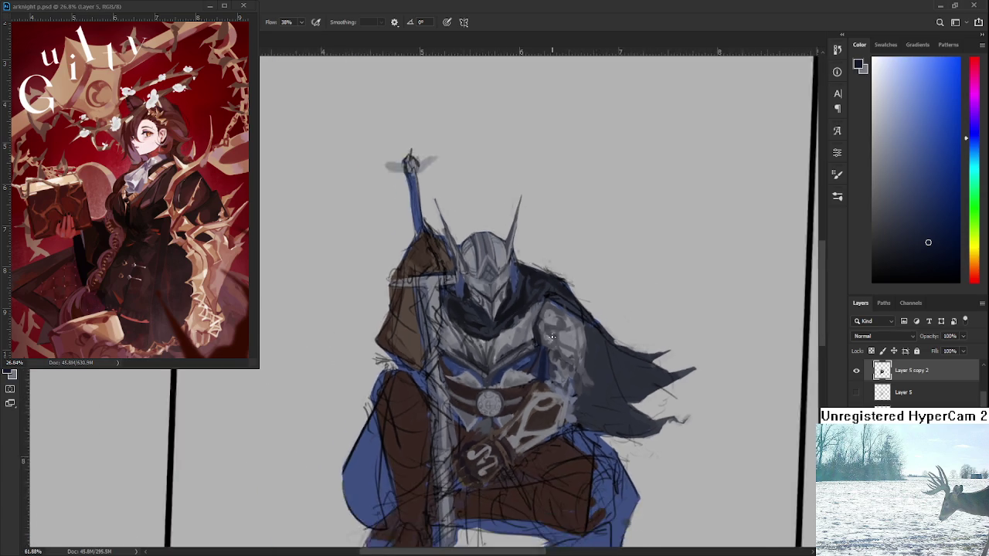
pyautogui.scroll(-2, 552, 338)
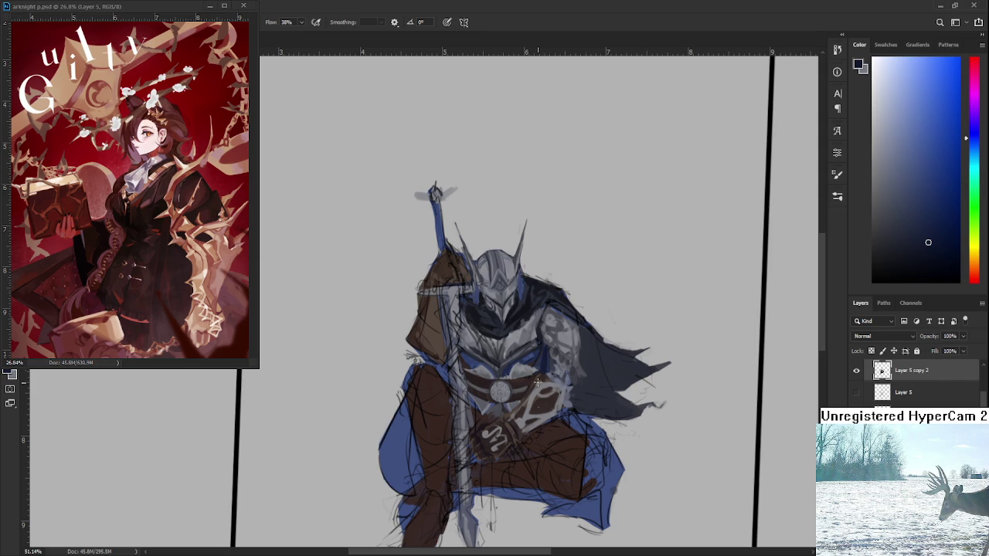
pyautogui.scroll(3, 482, 312)
pyautogui.scroll(-1, 482, 312)
pyautogui.scroll(-2, 482, 312)
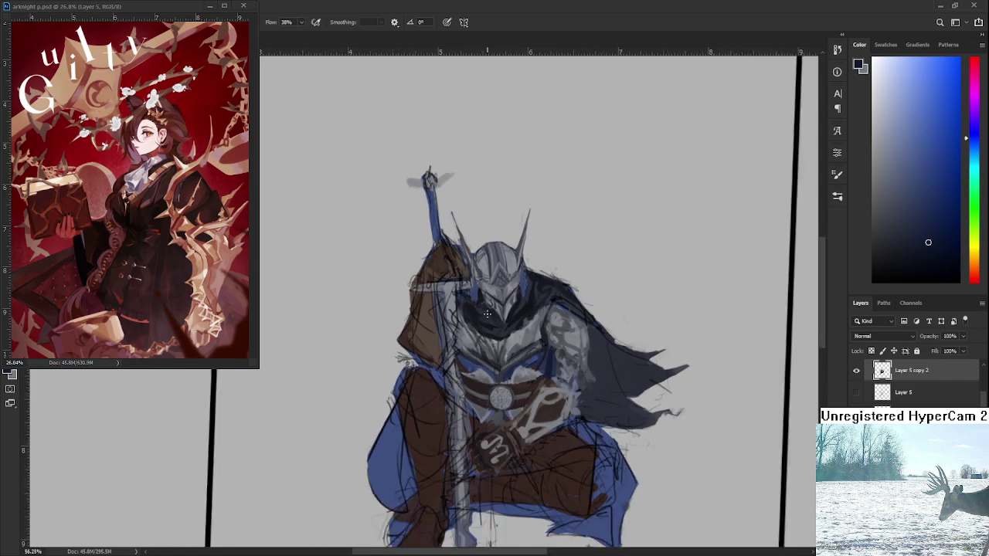
pyautogui.scroll(3, 486, 321)
# Sample dark and lighter shading tones from the helmet.
pyautogui.keyDown('alt'); pyautogui.click(491, 330); pyautogui.keyUp('alt')
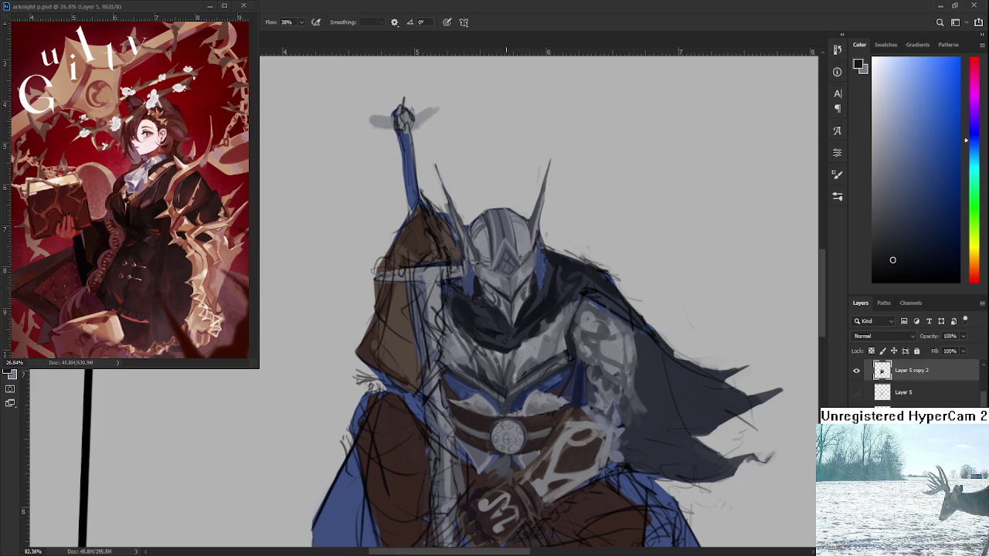
pyautogui.keyDown('alt'); pyautogui.click(495, 303); pyautogui.keyUp('alt')
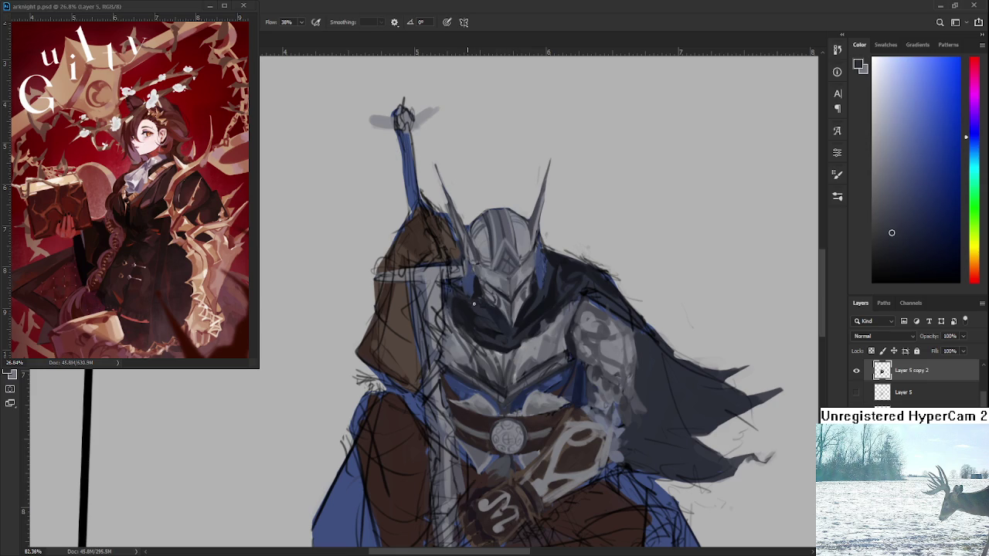
pyautogui.keyDown('alt'); pyautogui.click(466, 305); pyautogui.keyUp('alt')
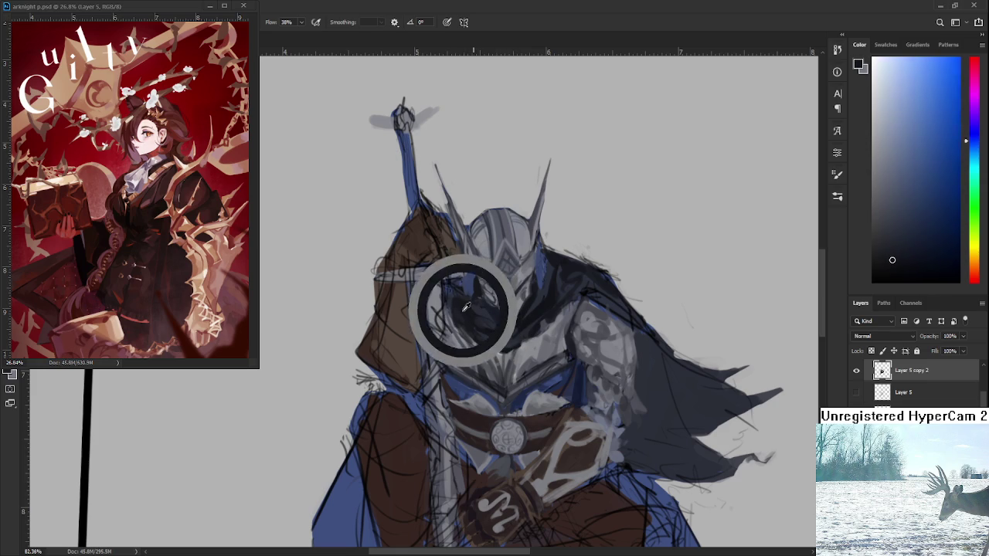
pyautogui.keyDown('alt'); pyautogui.click(480, 307); pyautogui.keyUp('alt')
pyautogui.keyDown('alt'); pyautogui.click(478, 302); pyautogui.keyUp('alt')
pyautogui.keyDown('alt'); pyautogui.click(478, 302); pyautogui.keyUp('alt')
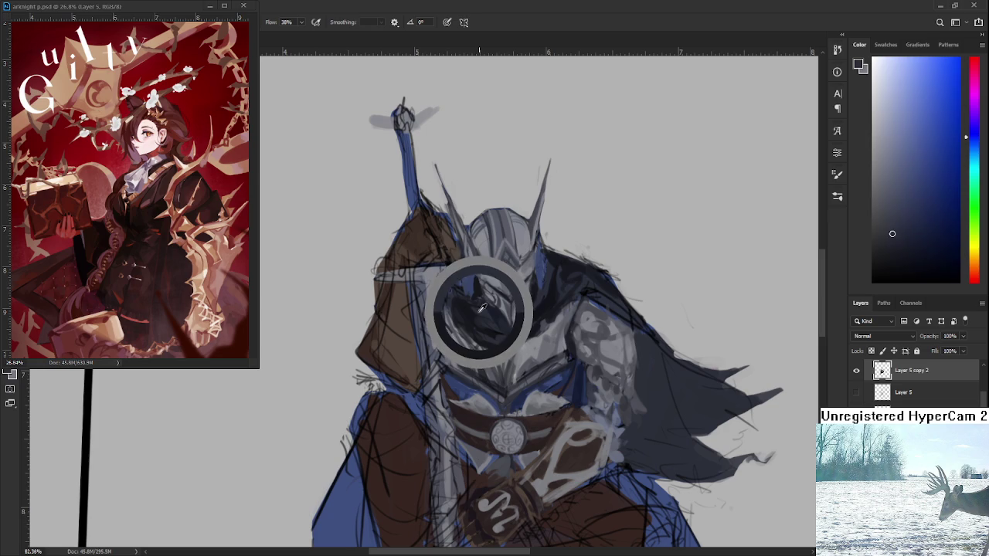
pyautogui.keyDown('alt'); pyautogui.click(481, 307); pyautogui.keyUp('alt')
pyautogui.keyDown('alt'); pyautogui.click(483, 308); pyautogui.keyUp('alt')
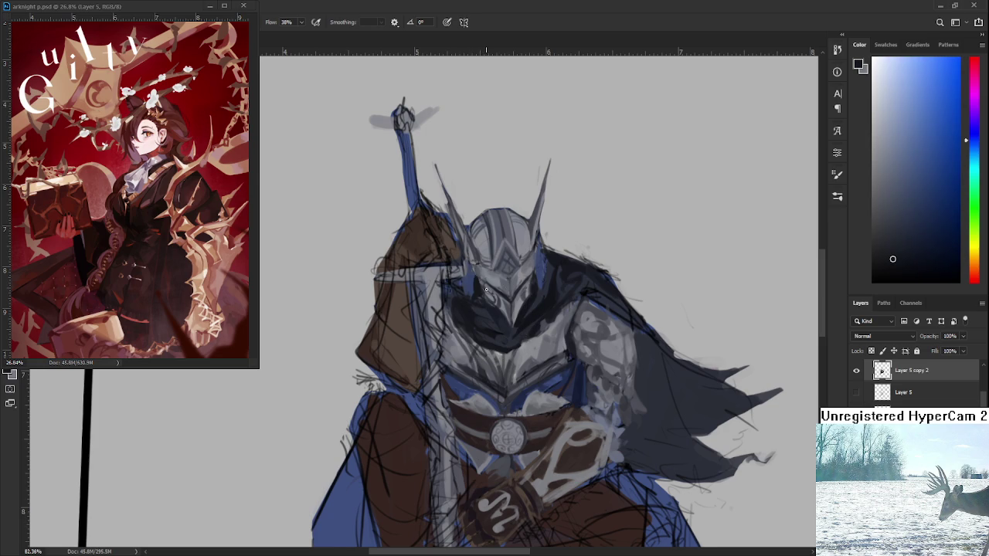
# Zoom and re-centre the view on the knight's brown hood.
pyautogui.scroll(-5, 486, 289)
pyautogui.scroll(3, 459, 317)
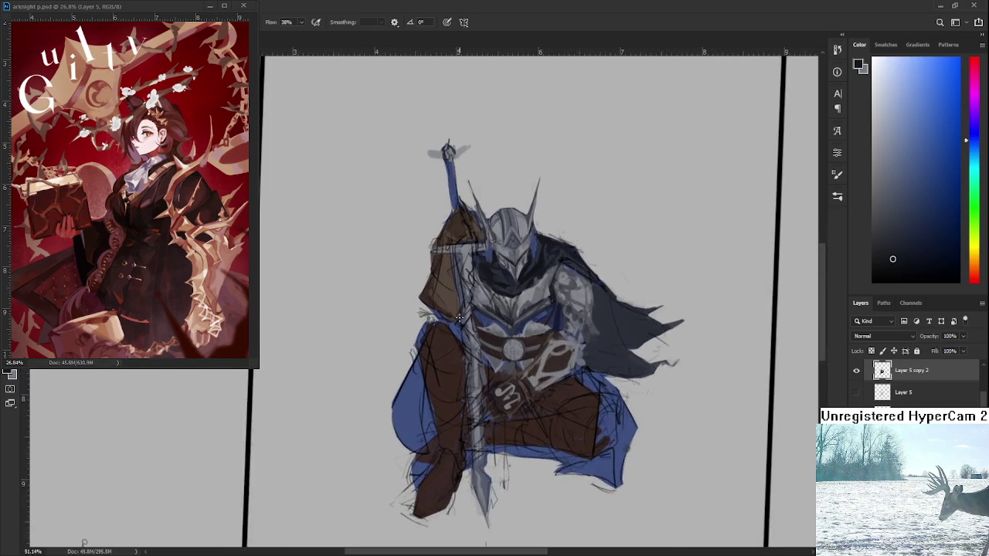
pyautogui.scroll(2, 459, 317)
pyautogui.scroll(-3, 457, 320)
pyautogui.scroll(-2, 456, 322)
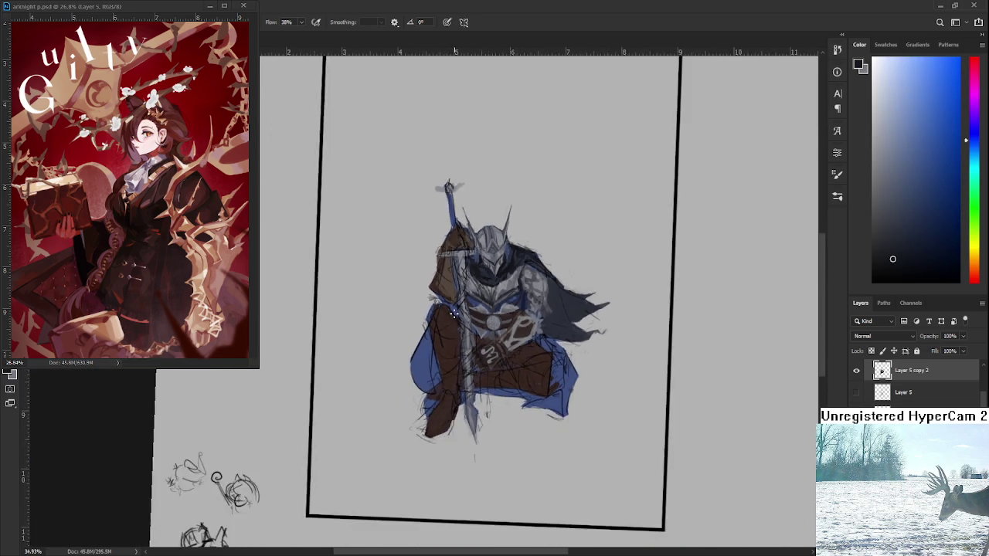
pyautogui.scroll(-2, 455, 323)
pyautogui.scroll(4, 456, 323)
pyautogui.moveTo(439, 412); pyautogui.dragTo(425, 417)
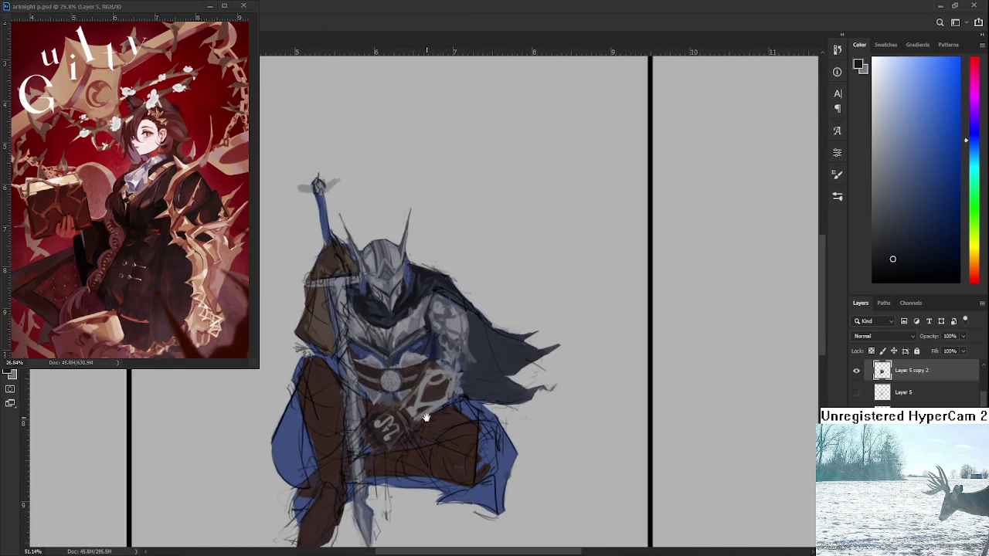
pyautogui.scroll(2, 425, 417)
pyautogui.scroll(2, 436, 421)
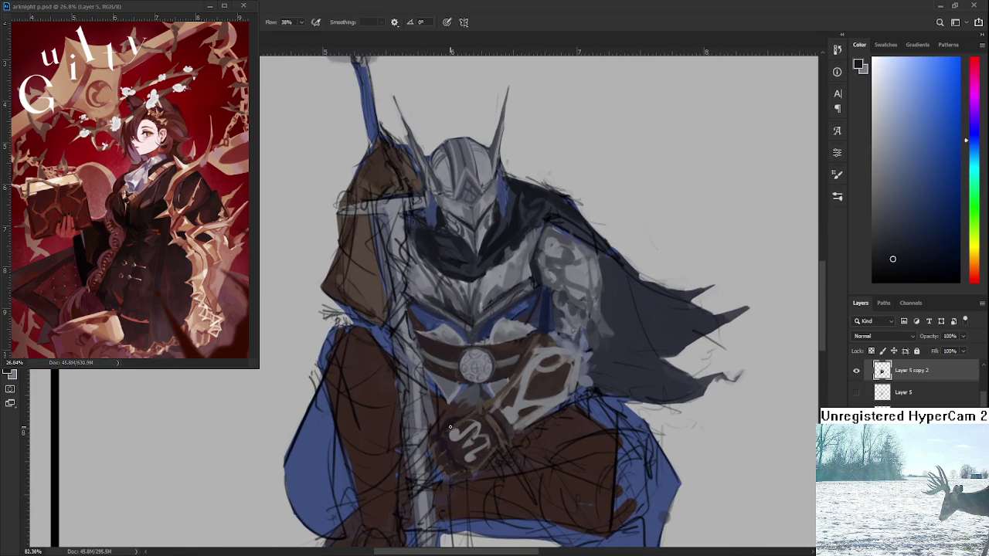
pyautogui.scroll(-2, 449, 426)
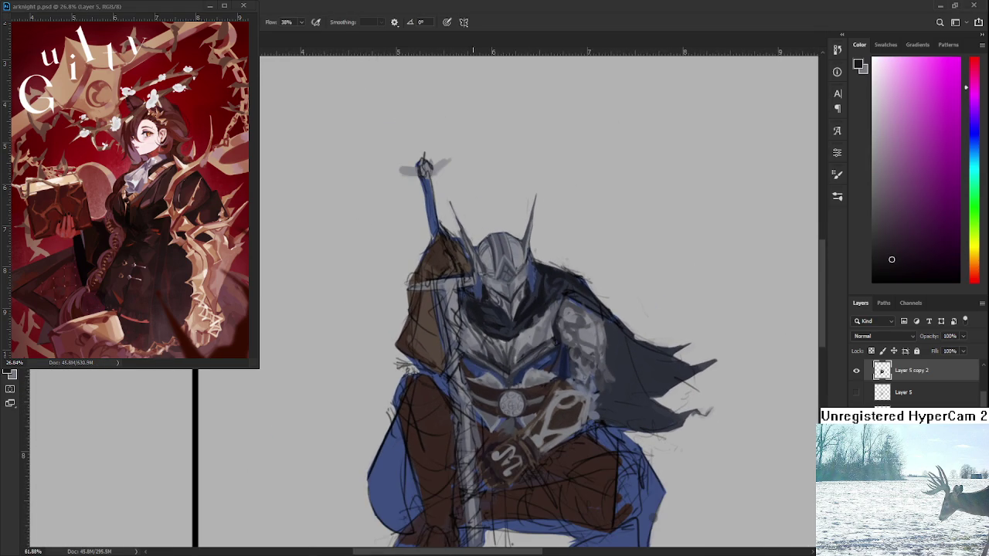
# Paint darker reddish-brown and magenta shading down the left side of the hood.
pyautogui.moveTo(421, 271)
pyautogui.mouseDown()
pyautogui.moveTo(411, 336)
pyautogui.moveTo(423, 299)
pyautogui.moveTo(412, 332)
pyautogui.moveTo(427, 323)
pyautogui.mouseUp()
pyautogui.keyDown('alt'); pyautogui.click(423, 299); pyautogui.keyUp('alt')
pyautogui.keyDown('alt'); pyautogui.click(421, 303); pyautogui.keyUp('alt')
pyautogui.keyDown('alt'); pyautogui.click(417, 328); pyautogui.keyUp('alt')
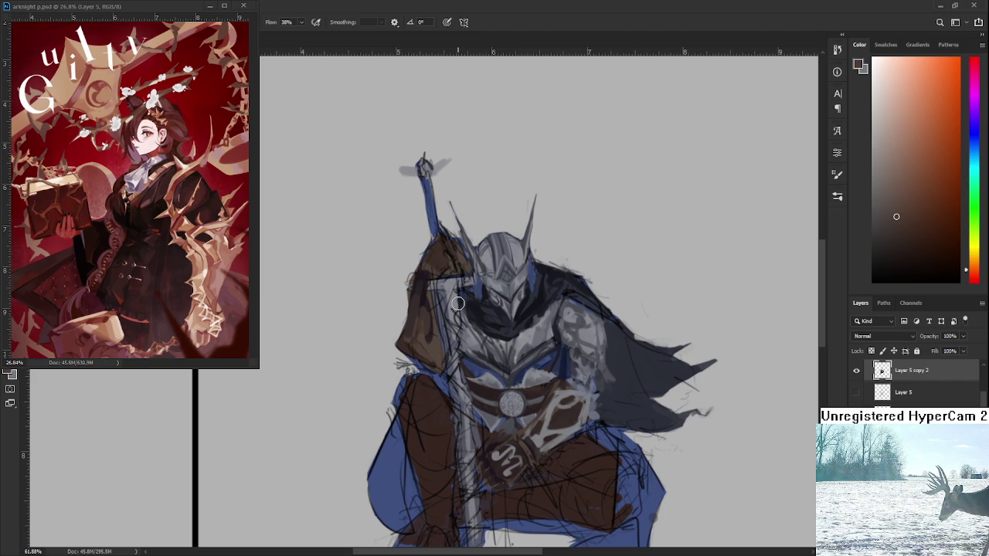
pyautogui.keyDown('alt'); pyautogui.click(423, 286); pyautogui.keyUp('alt')
pyautogui.moveTo(431, 270); pyautogui.dragTo(435, 342)
# Sample brown, dark magenta and orange-brown tones from the lower hood.
pyautogui.keyDown('alt'); pyautogui.click(432, 348); pyautogui.keyUp('alt')
pyautogui.keyDown('alt'); pyautogui.click(435, 315); pyautogui.keyUp('alt')
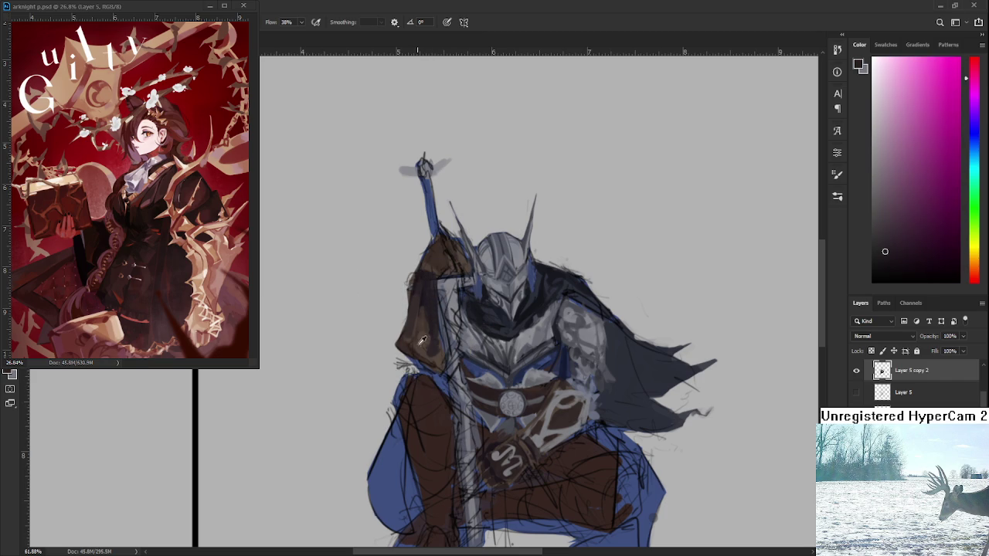
pyautogui.keyDown('alt'); pyautogui.click(412, 348); pyautogui.keyUp('alt')
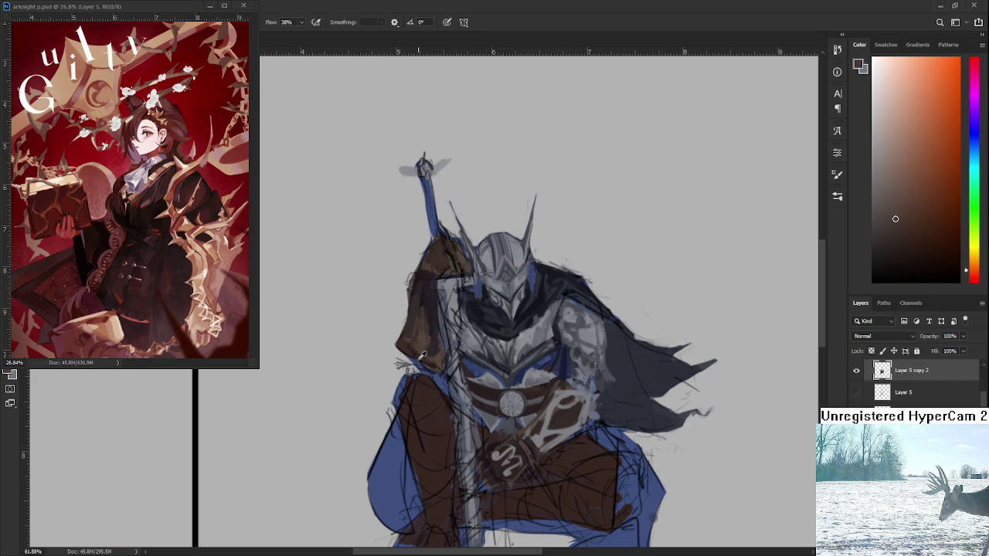
pyautogui.keyDown('alt'); pyautogui.click(407, 350); pyautogui.keyUp('alt')
pyautogui.keyDown('alt'); pyautogui.click(406, 340); pyautogui.keyUp('alt')
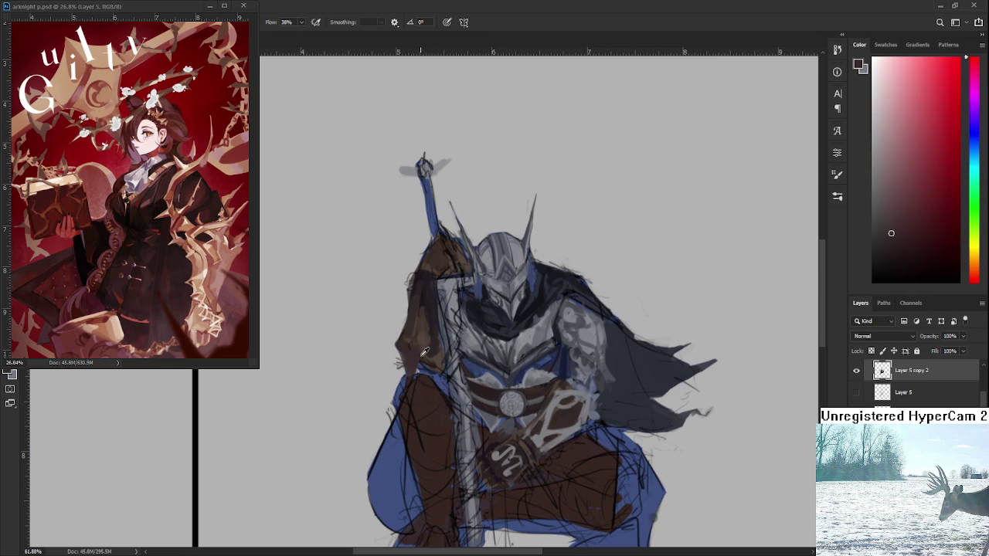
pyautogui.keyDown('alt'); pyautogui.click(415, 351); pyautogui.keyUp('alt')
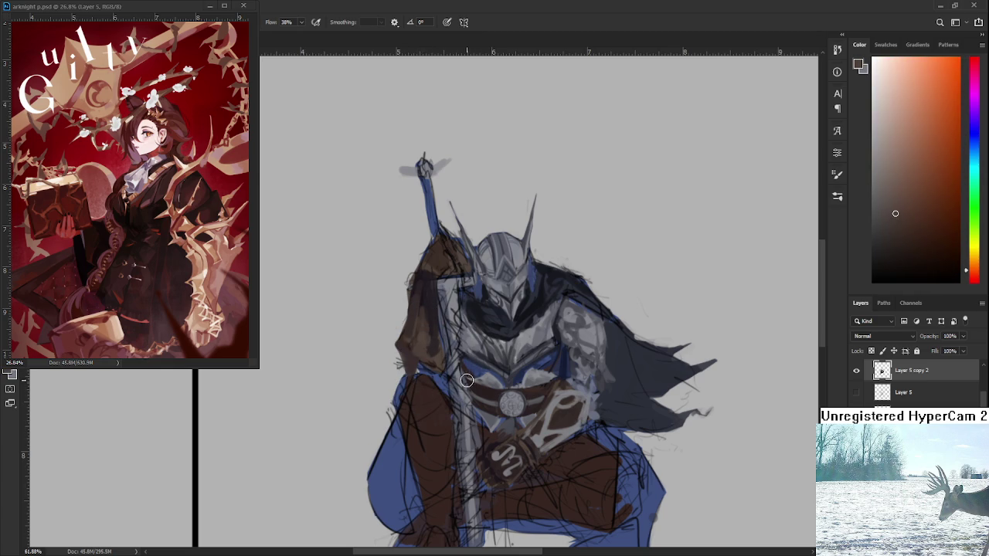
# Refine the upper hood with pink-magenta and dark brown-orange tones.
pyautogui.moveTo(457, 343); pyautogui.dragTo(452, 357)
pyautogui.keyDown('alt'); pyautogui.click(419, 287); pyautogui.keyUp('alt')
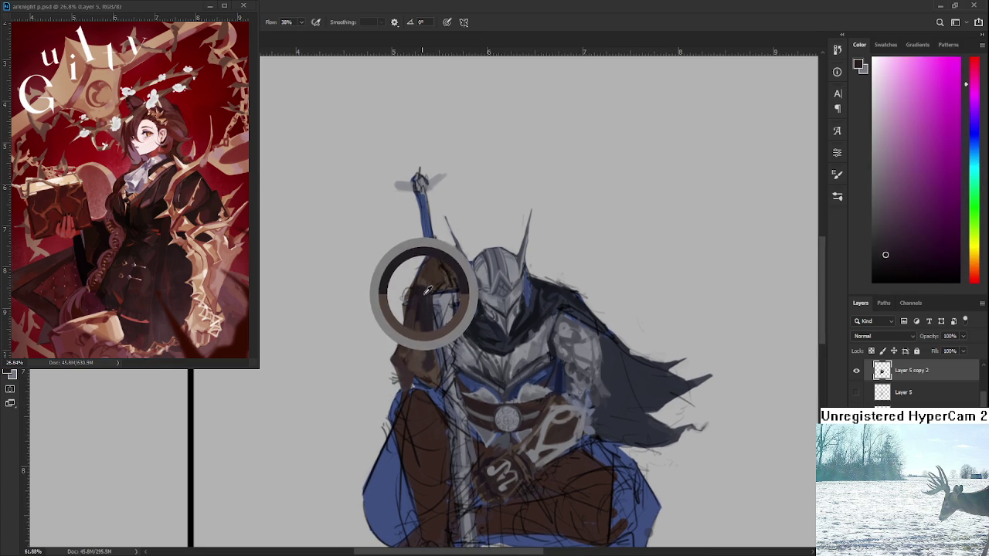
pyautogui.moveTo(430, 288); pyautogui.dragTo(411, 284)
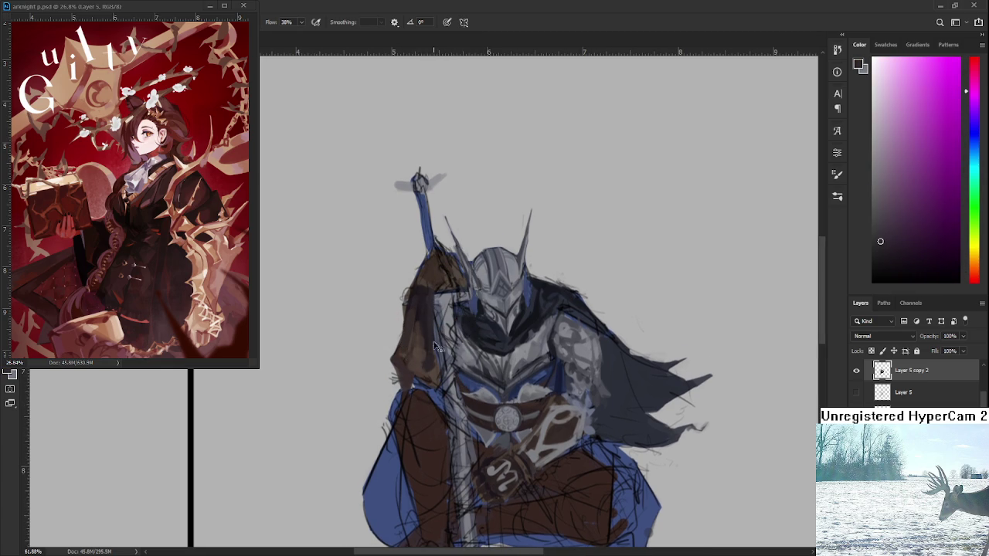
pyautogui.keyDown('alt'); pyautogui.click(422, 289); pyautogui.keyUp('alt')
pyautogui.keyDown('alt'); pyautogui.click(433, 290); pyautogui.keyUp('alt')
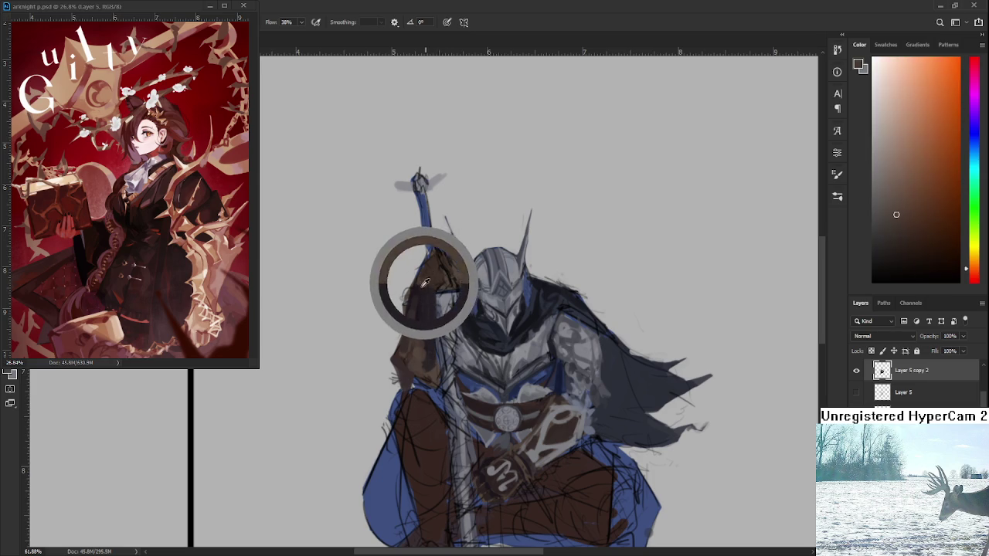
pyautogui.keyDown('alt'); pyautogui.click(431, 275); pyautogui.keyUp('alt')
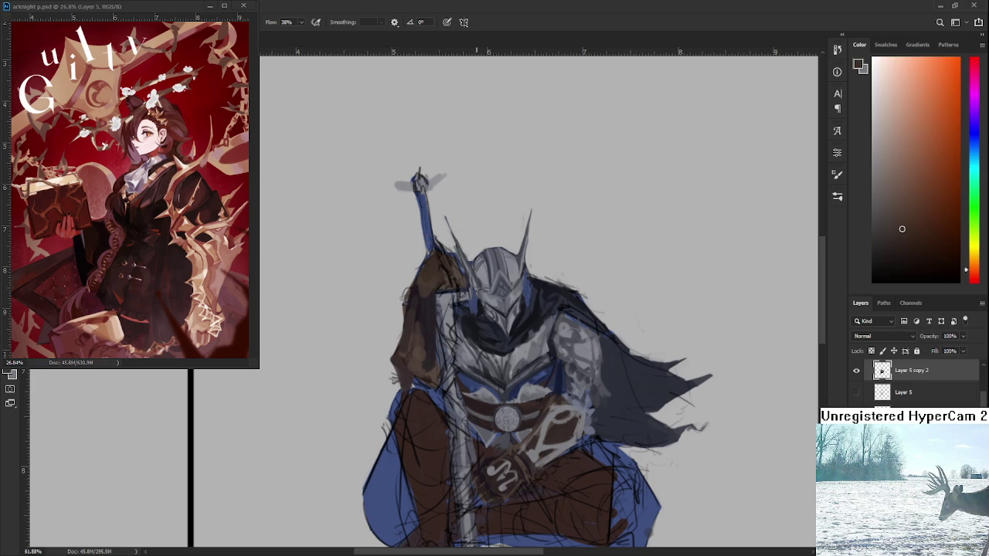
pyautogui.scroll(-2, 392, 289)
# Zoom in and sample dark, orange and reddish browns from the hood and cloak.
pyautogui.scroll(-2, 401, 288)
pyautogui.scroll(3, 425, 283)
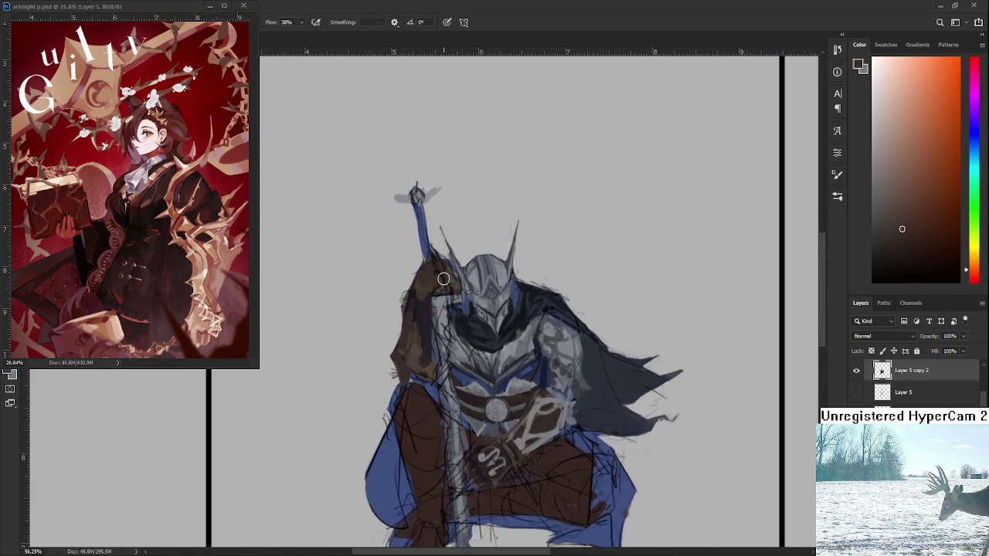
pyautogui.scroll(2, 443, 279)
pyautogui.scroll(3, 443, 279)
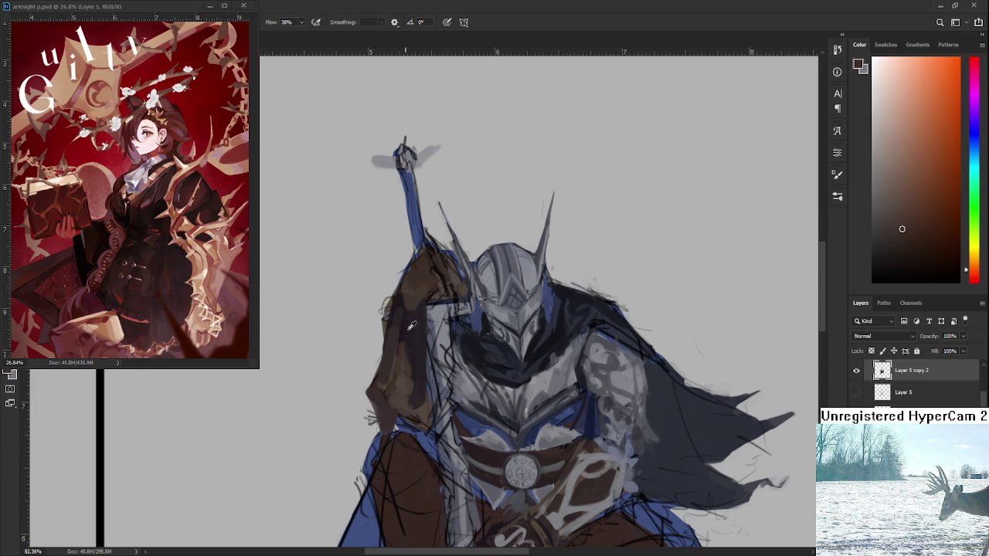
pyautogui.keyDown('alt'); pyautogui.click(408, 300); pyautogui.keyUp('alt')
pyautogui.keyDown('alt'); pyautogui.click(416, 312); pyautogui.keyUp('alt')
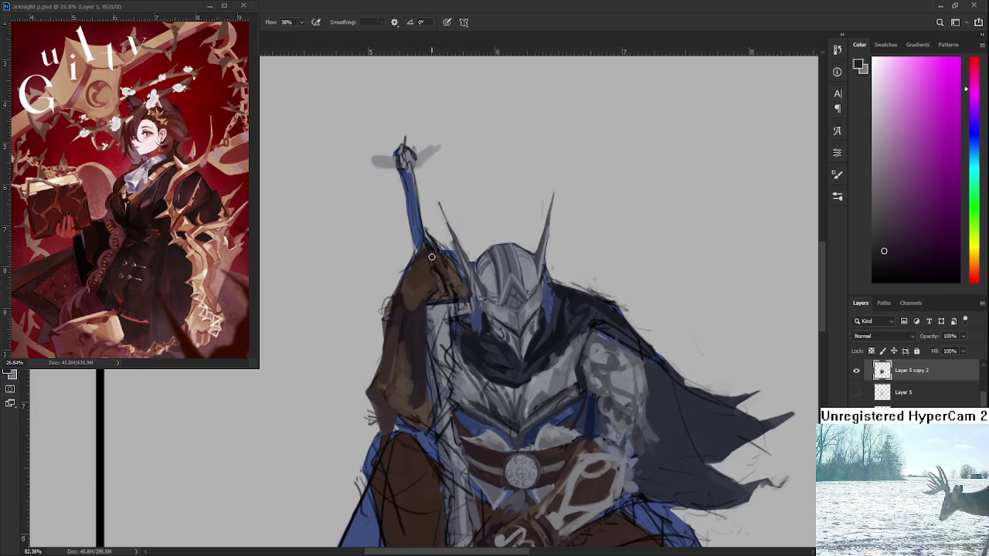
pyautogui.keyDown('alt'); pyautogui.click(437, 258); pyautogui.keyUp('alt')
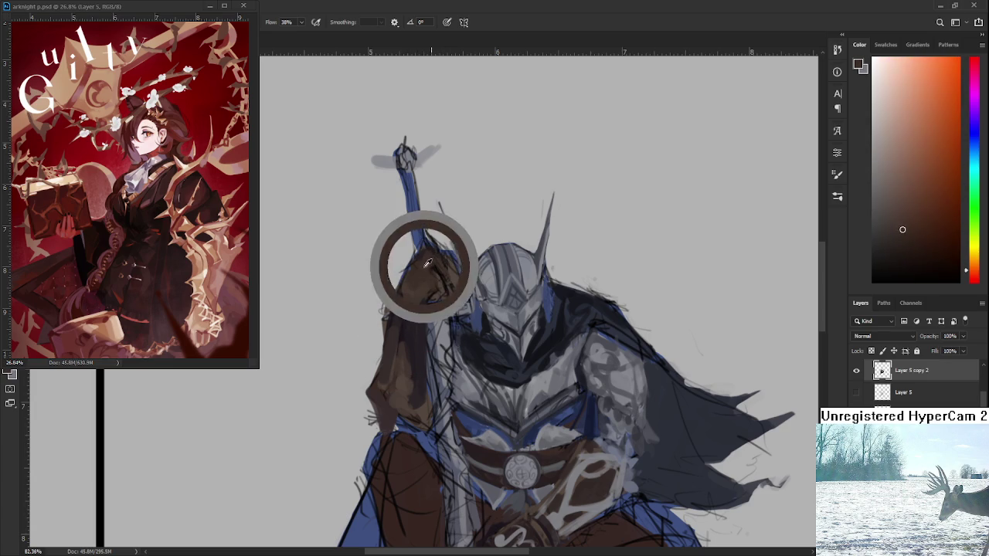
pyautogui.keyDown('alt'); pyautogui.click(404, 295); pyautogui.keyUp('alt')
pyautogui.keyDown('alt'); pyautogui.click(407, 297); pyautogui.keyUp('alt')
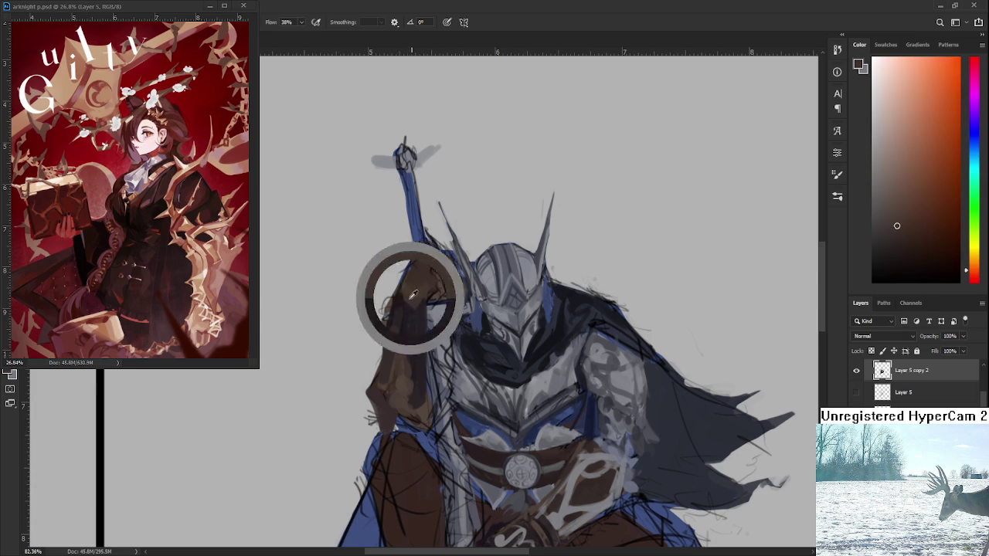
pyautogui.keyDown('alt'); pyautogui.click(406, 279); pyautogui.keyUp('alt')
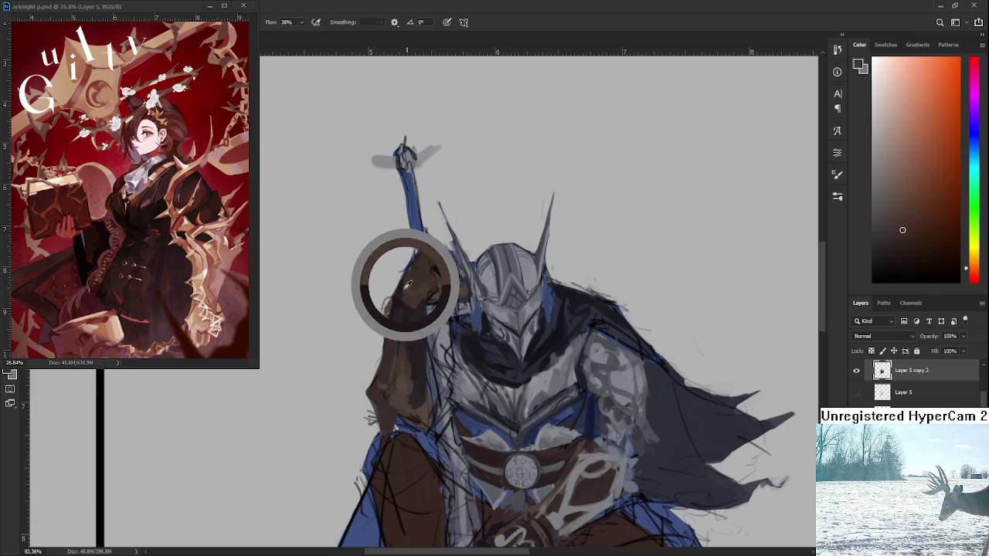
pyautogui.keyDown('alt'); pyautogui.click(398, 296); pyautogui.keyUp('alt')
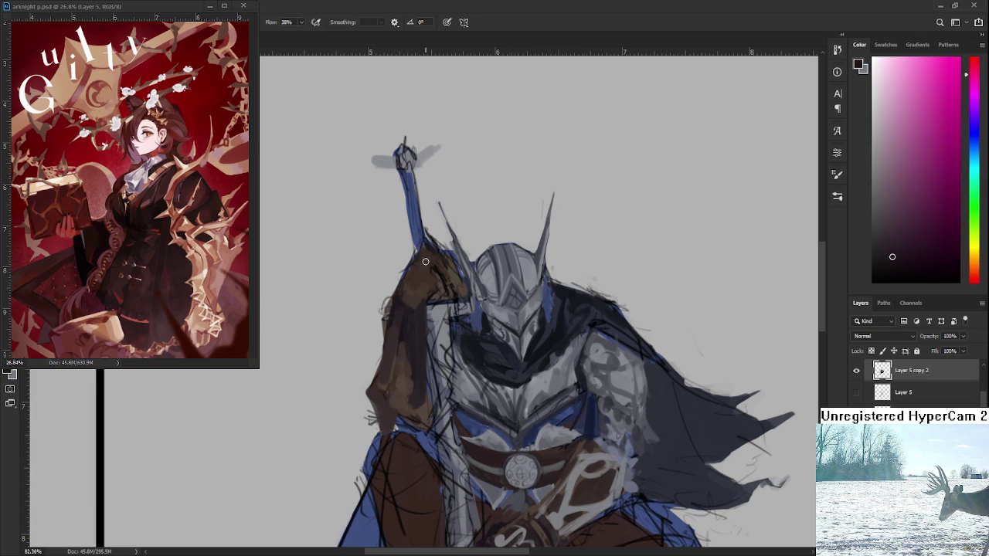
pyautogui.keyDown('alt'); pyautogui.click(410, 266); pyautogui.keyUp('alt')
pyautogui.keyDown('alt'); pyautogui.click(410, 266); pyautogui.keyUp('alt')
pyautogui.keyDown('alt'); pyautogui.click(398, 294); pyautogui.keyUp('alt')
pyautogui.keyDown('alt'); pyautogui.click(410, 295); pyautogui.keyUp('alt')
pyautogui.keyDown('alt'); pyautogui.click(415, 295); pyautogui.keyUp('alt')
pyautogui.keyDown('alt'); pyautogui.click(421, 285); pyautogui.keyUp('alt')
pyautogui.keyDown('alt'); pyautogui.click(416, 310); pyautogui.keyUp('alt')
pyautogui.keyDown('alt'); pyautogui.click(418, 284); pyautogui.keyUp('alt')
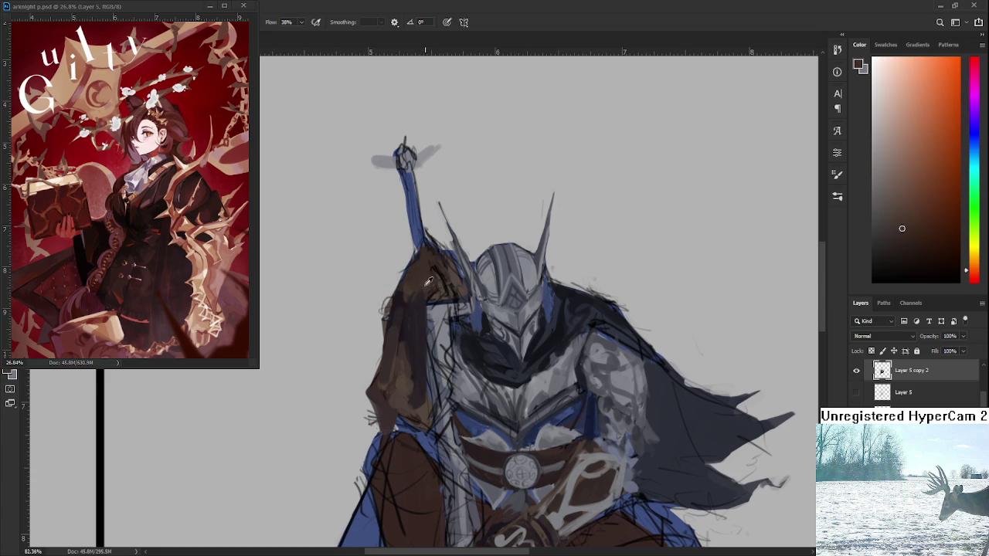
pyautogui.keyDown('alt'); pyautogui.click(412, 306); pyautogui.keyUp('alt')
pyautogui.keyDown('alt'); pyautogui.click(433, 293); pyautogui.keyUp('alt')
# Zoom onto the hood and paint dark brown where it meets the helmet.
pyautogui.scroll(-5, 459, 272)
pyautogui.scroll(1, 459, 286)
pyautogui.scroll(-2, 460, 297)
pyautogui.scroll(1, 459, 301)
pyautogui.scroll(1, 461, 300)
pyautogui.scroll(1, 464, 298)
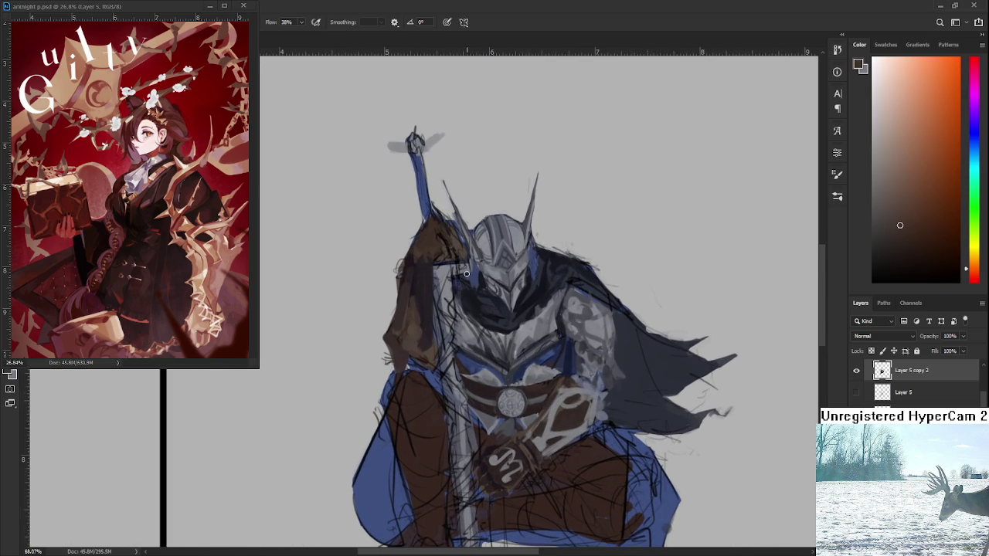
pyautogui.scroll(1, 465, 263)
pyautogui.scroll(1, 479, 247)
pyautogui.scroll(1, 488, 299)
pyautogui.moveTo(487, 299); pyautogui.dragTo(486, 301)
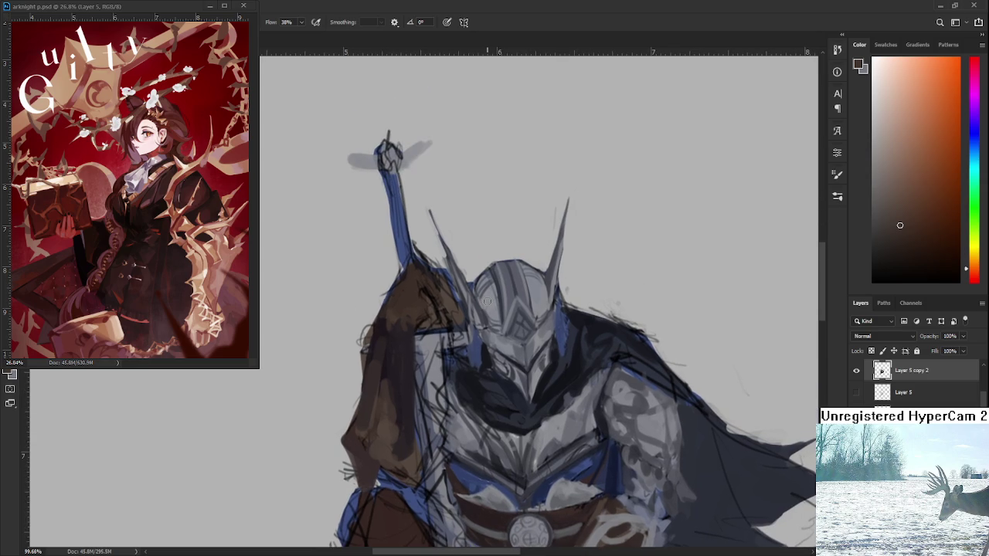
# Paint darker brown strokes down the cloak and over the shoulder cloth.
pyautogui.keyDown('alt'); pyautogui.click(390, 328); pyautogui.keyUp('alt')
pyautogui.moveTo(388, 320); pyautogui.dragTo(381, 390)
pyautogui.keyDown('alt'); pyautogui.click(397, 316); pyautogui.keyUp('alt')
pyautogui.keyDown('alt'); pyautogui.click(391, 406); pyautogui.keyUp('alt')
pyautogui.keyDown('alt'); pyautogui.click(401, 417); pyautogui.keyUp('alt')
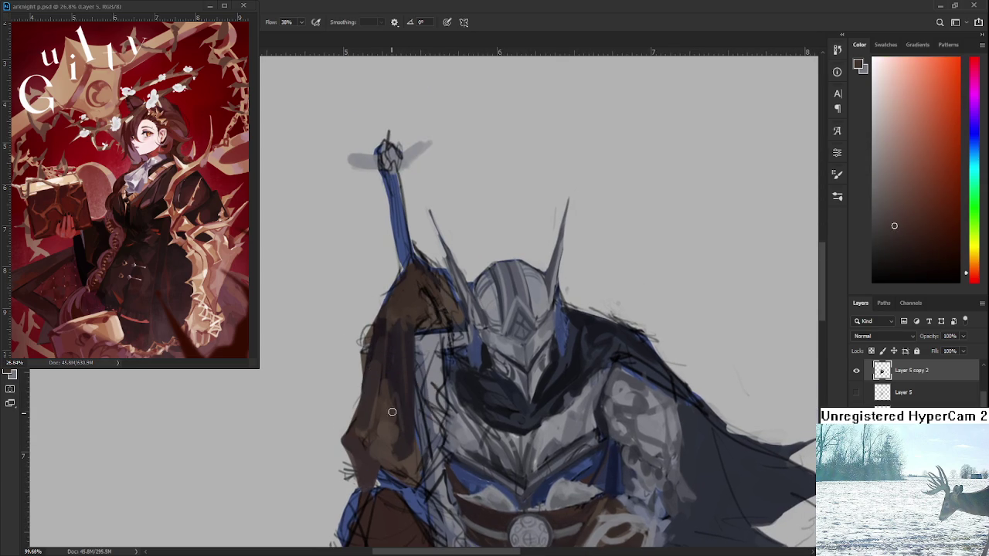
pyautogui.keyDown('alt'); pyautogui.click(387, 404); pyautogui.keyUp('alt')
pyautogui.keyDown('alt'); pyautogui.click(402, 366); pyautogui.keyUp('alt')
pyautogui.moveTo(397, 344)
pyautogui.mouseDown()
pyautogui.moveTo(411, 388)
pyautogui.moveTo(419, 352)
pyautogui.mouseUp()
pyautogui.keyDown('alt'); pyautogui.click(411, 389); pyautogui.keyUp('alt')
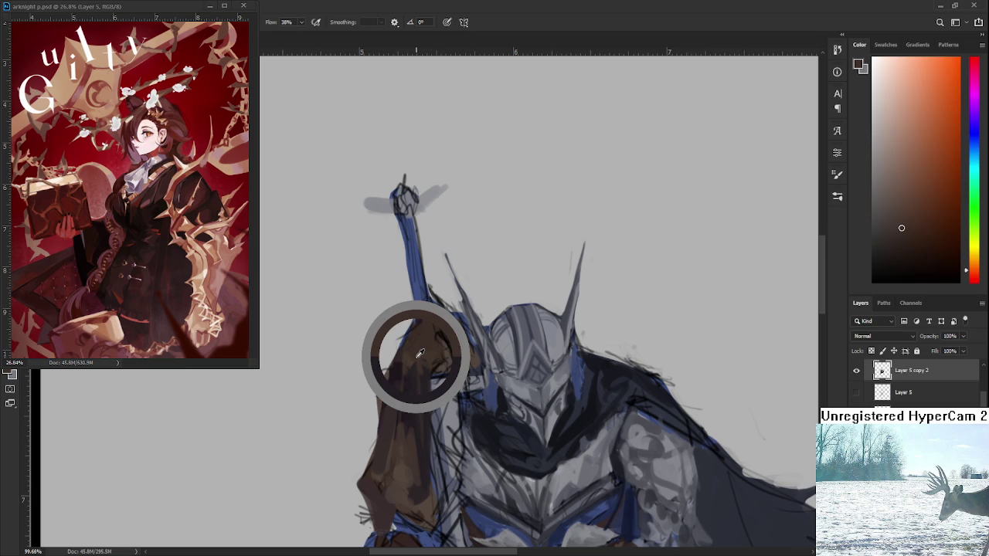
pyautogui.moveTo(456, 324)
pyautogui.mouseDown()
pyautogui.moveTo(415, 352)
pyautogui.moveTo(411, 345)
pyautogui.moveTo(419, 377)
pyautogui.mouseUp()
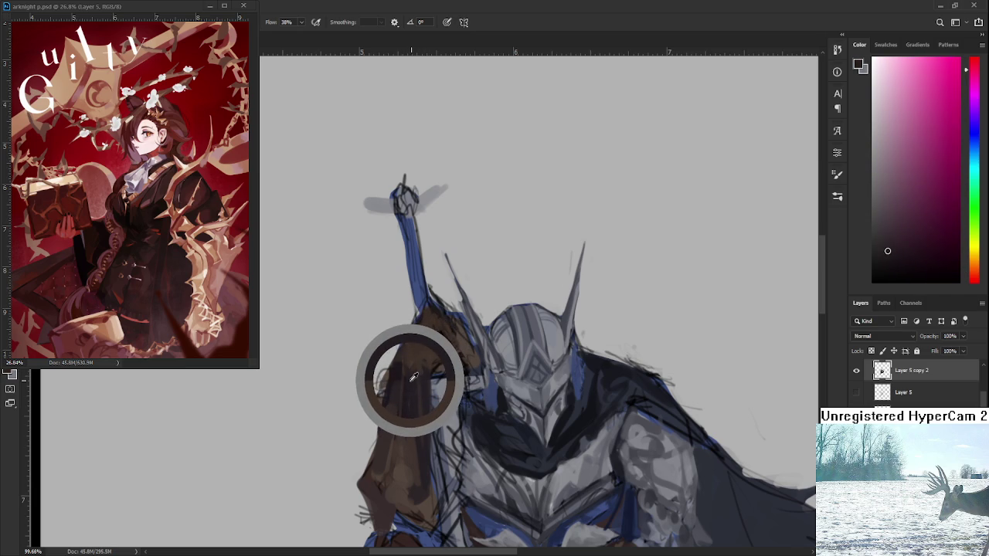
# Sample dark red-browns and paint dark shadow strokes across the shoulder cloth.
pyautogui.moveTo(419, 377)
pyautogui.mouseDown()
pyautogui.moveTo(426, 369)
pyautogui.moveTo(413, 376)
pyautogui.mouseUp()
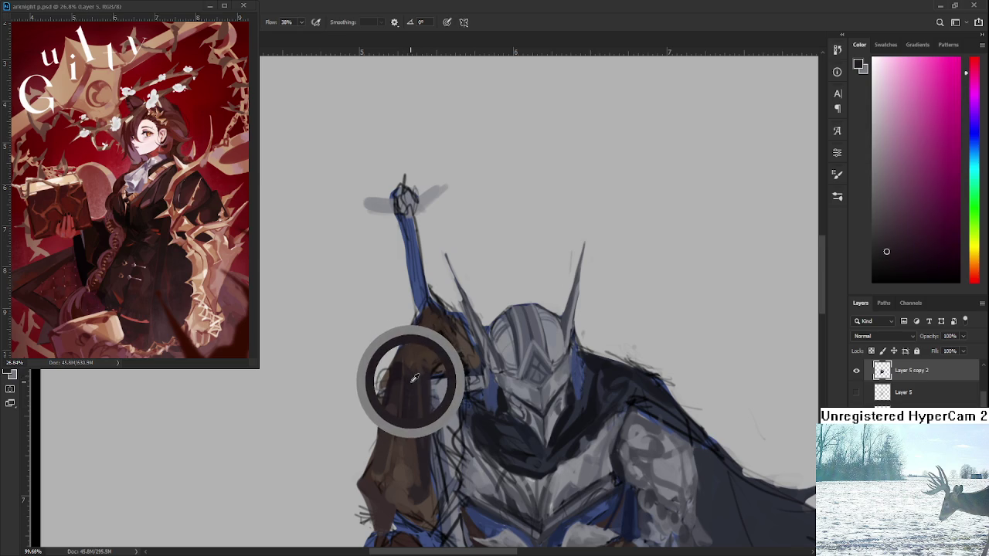
pyautogui.moveTo(410, 375); pyautogui.dragTo(424, 375)
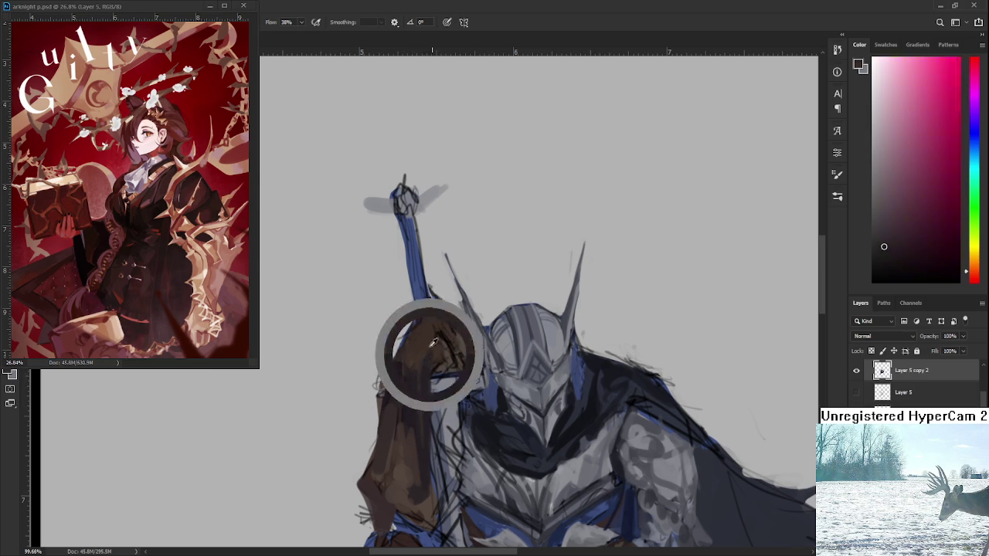
pyautogui.click(433, 359)
pyautogui.keyDown('alt'); pyautogui.click(443, 355); pyautogui.keyUp('alt')
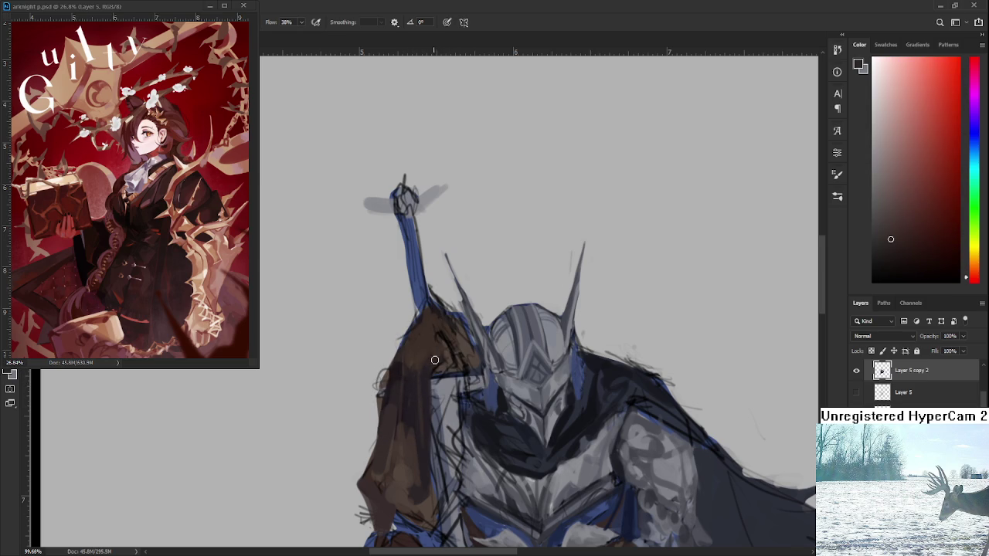
pyautogui.scroll(-5, 412, 340)
pyautogui.scroll(3, 411, 341)
pyautogui.scroll(2, 412, 340)
pyautogui.moveTo(409, 341); pyautogui.dragTo(401, 387)
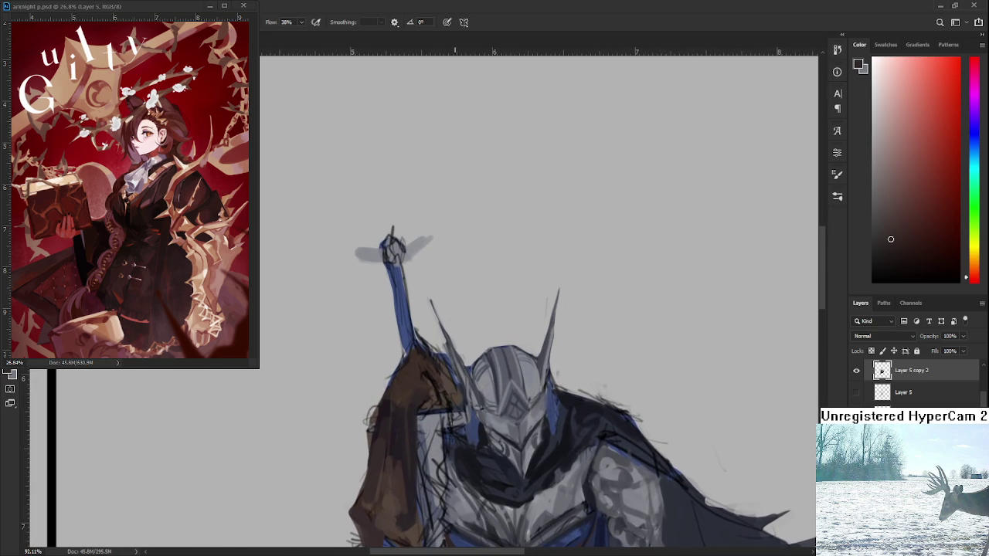
pyautogui.keyDown('alt'); pyautogui.click(408, 364); pyautogui.keyUp('alt')
pyautogui.keyDown('alt'); pyautogui.click(419, 392); pyautogui.keyUp('alt')
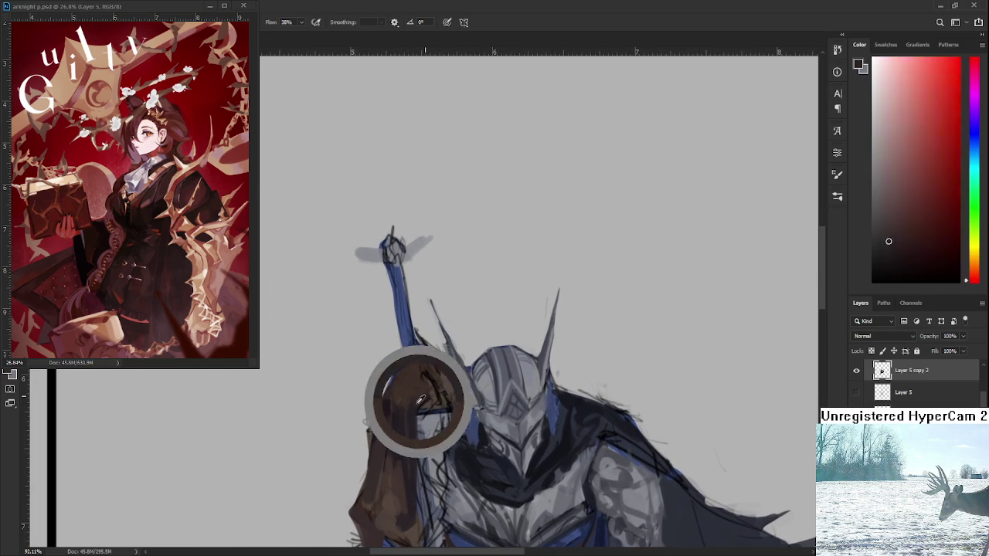
pyautogui.keyDown('alt'); pyautogui.click(436, 383); pyautogui.keyUp('alt')
pyautogui.moveTo(422, 382); pyautogui.dragTo(441, 392)
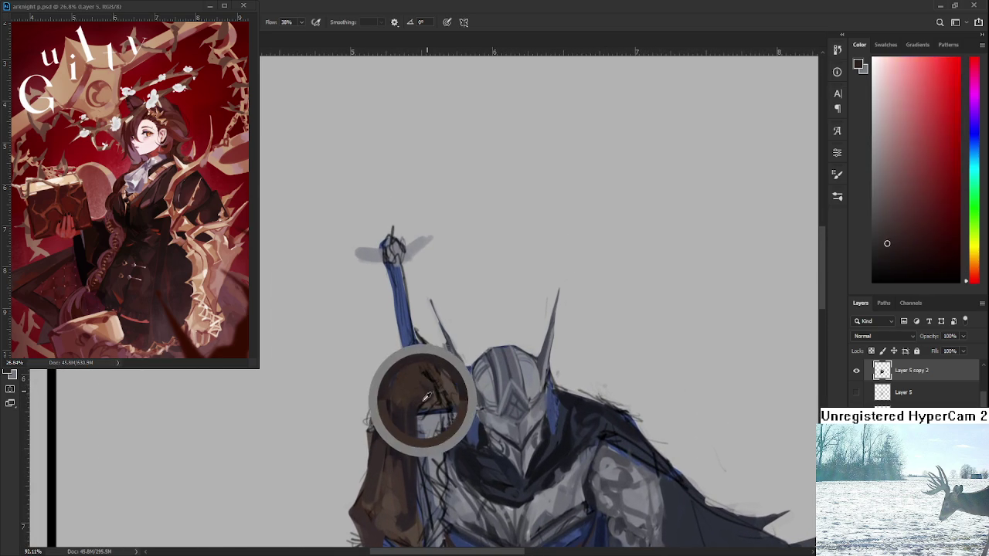
pyautogui.keyDown('alt'); pyautogui.click(422, 399); pyautogui.keyUp('alt')
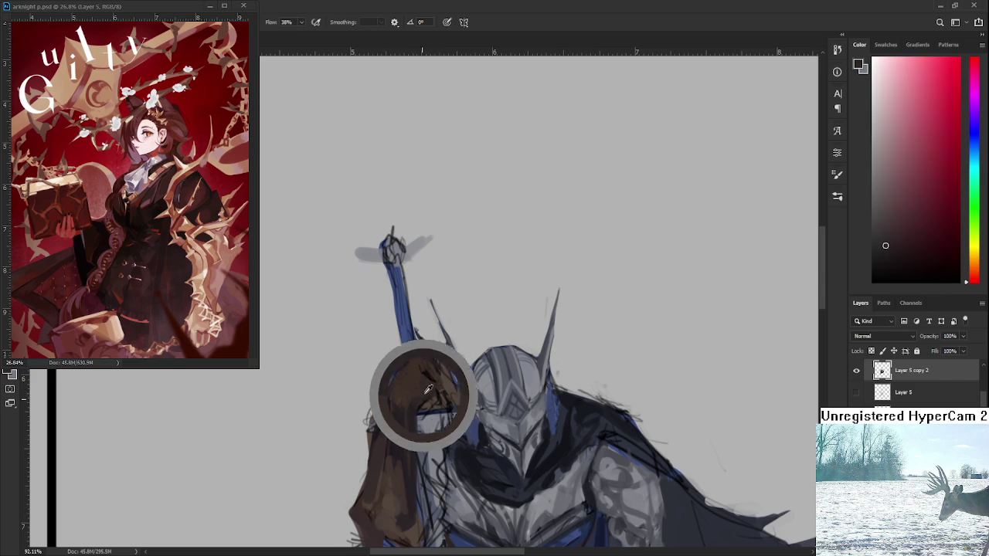
pyautogui.keyDown('alt'); pyautogui.click(435, 371); pyautogui.keyUp('alt')
pyautogui.moveTo(437, 372); pyautogui.dragTo(468, 388)
pyautogui.scroll(-3, 468, 359)
pyautogui.scroll(-2, 469, 359)
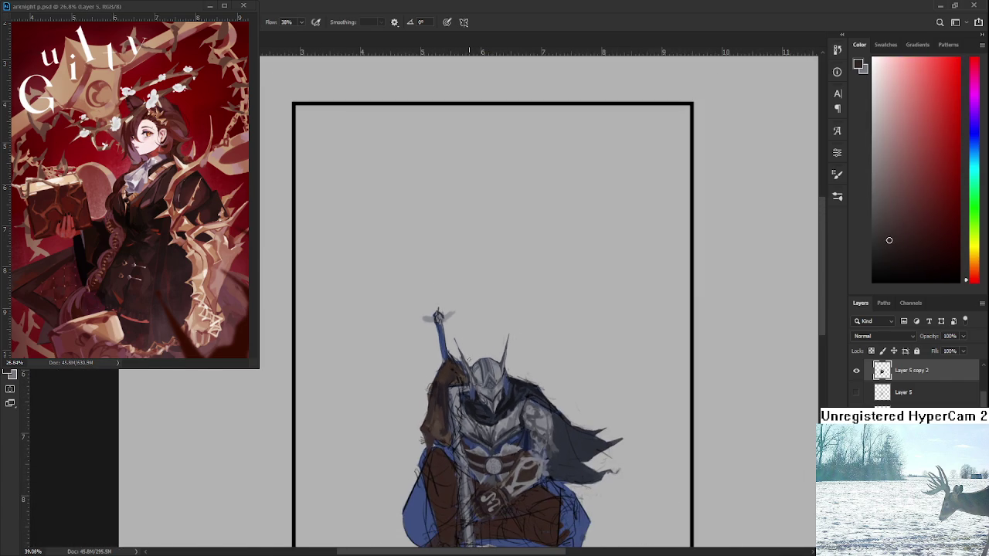
# Sample a dark colour and darken the top of the brown shoulder cloth.
pyautogui.scroll(3, 469, 370)
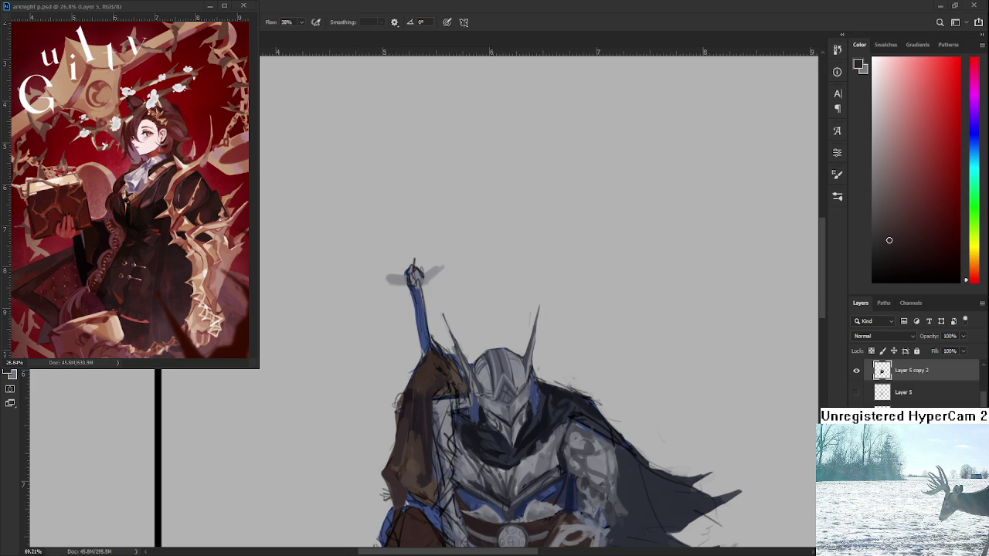
pyautogui.keyDown('alt'); pyautogui.click(418, 405); pyautogui.keyUp('alt')
pyautogui.moveTo(458, 369); pyautogui.dragTo(458, 397)
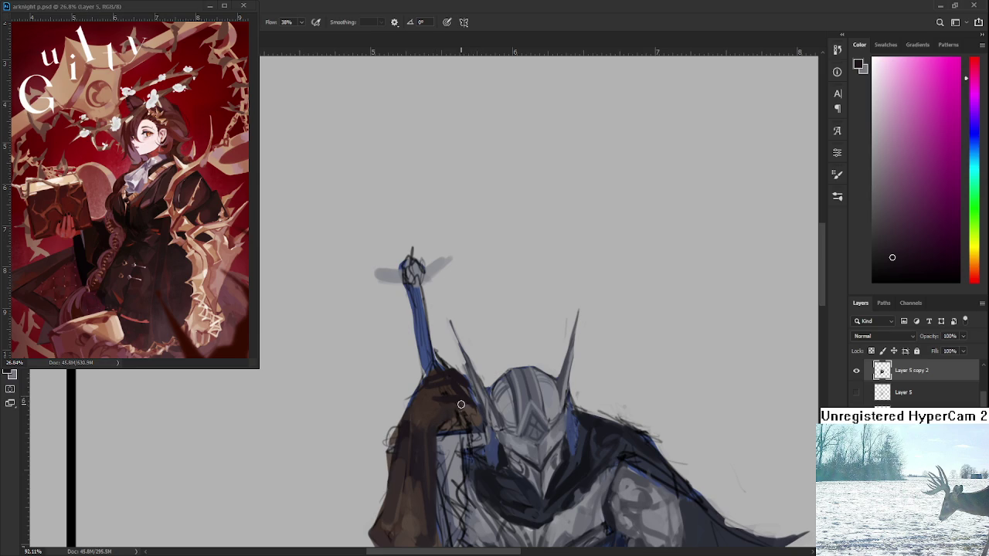
pyautogui.moveTo(454, 372)
pyautogui.mouseDown()
pyautogui.moveTo(437, 396)
pyautogui.moveTo(468, 381)
pyautogui.mouseUp()
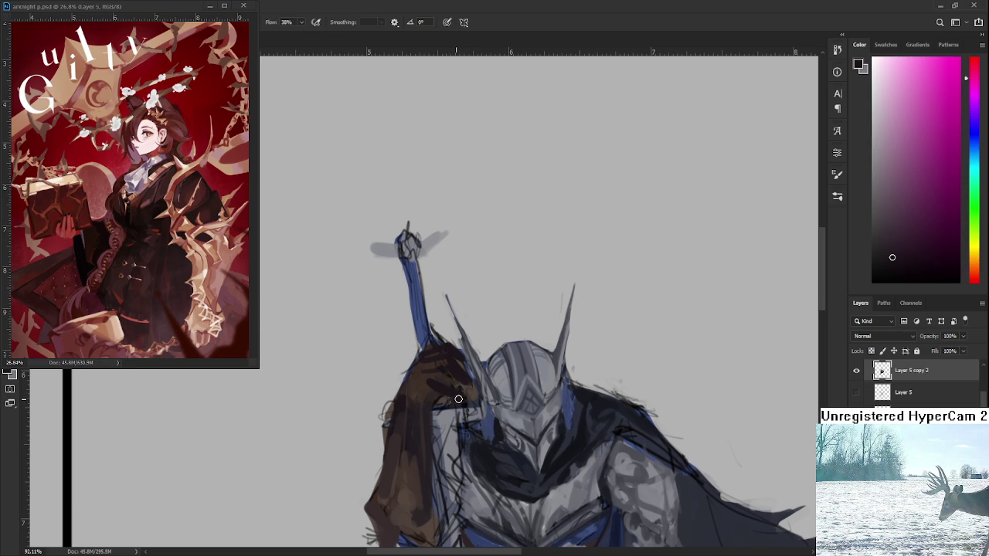
# Resample orange-brown shades from the shoulder cloth, ending on a dark red.
pyautogui.keyDown('alt'); pyautogui.click(432, 377); pyautogui.keyUp('alt')
pyautogui.keyDown('alt'); pyautogui.click(417, 394); pyautogui.keyUp('alt')
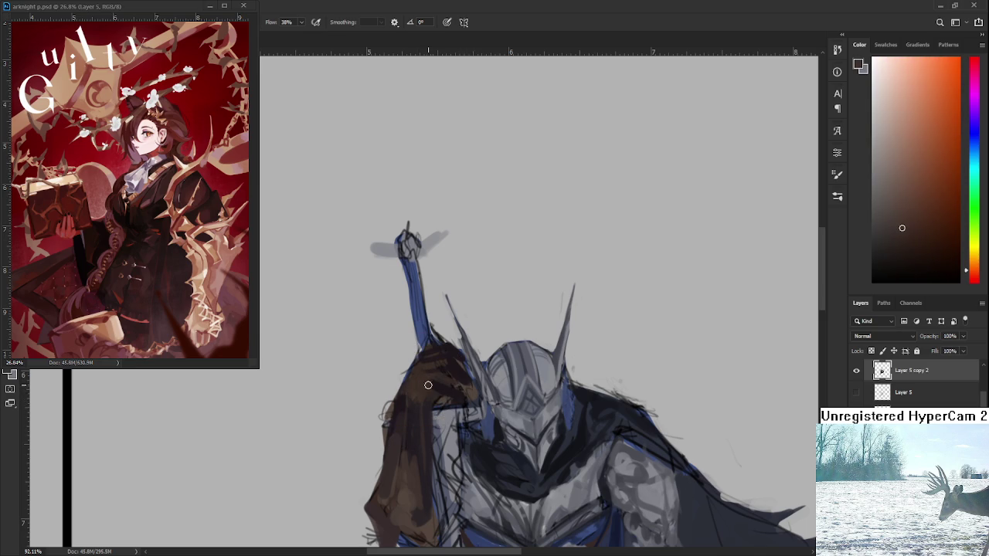
pyautogui.keyDown('alt'); pyautogui.click(426, 410); pyautogui.keyUp('alt')
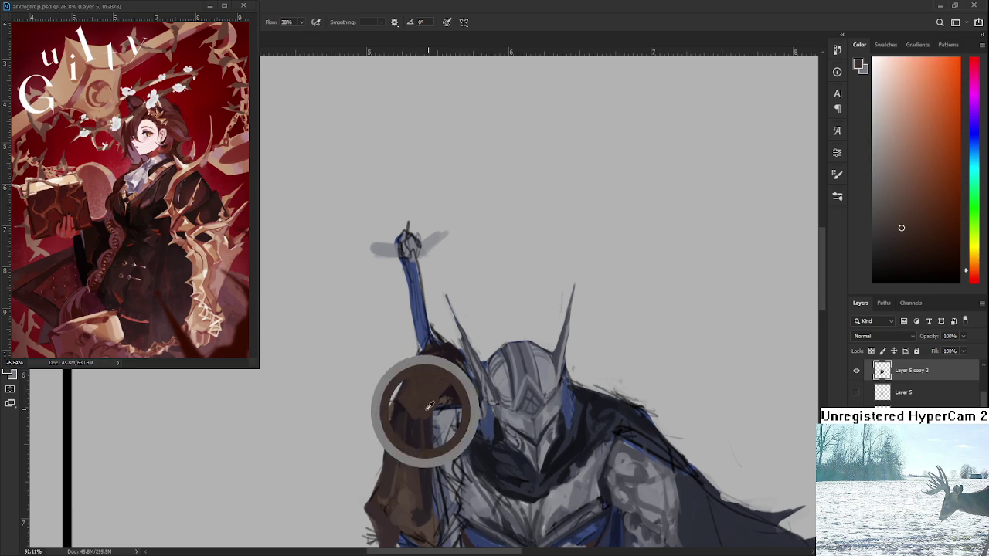
pyautogui.keyDown('alt'); pyautogui.click(452, 368); pyautogui.keyUp('alt')
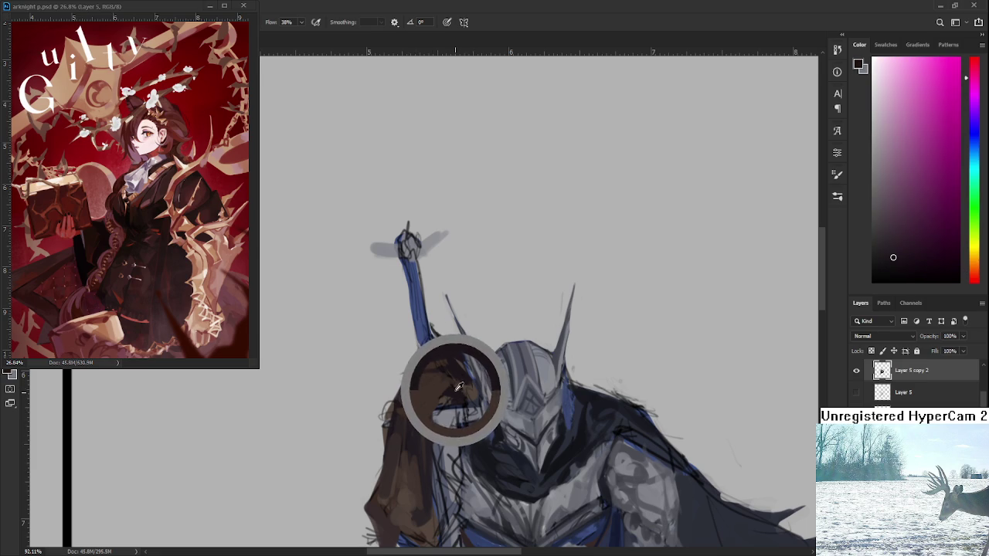
pyautogui.keyDown('alt'); pyautogui.click(428, 391); pyautogui.keyUp('alt')
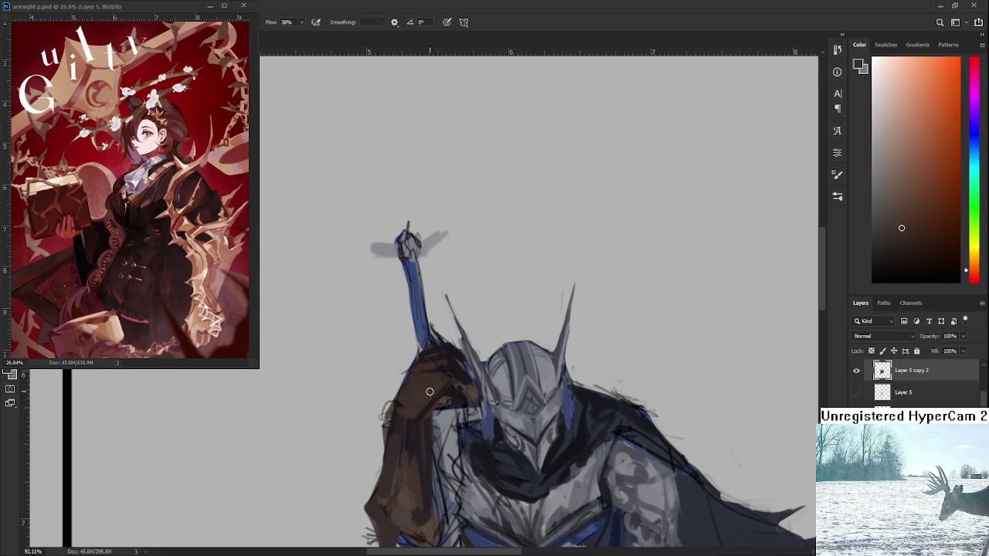
pyautogui.keyDown('alt'); pyautogui.click(422, 381); pyautogui.keyUp('alt')
pyautogui.moveTo(432, 377); pyautogui.dragTo(422, 405)
pyautogui.keyDown('alt'); pyautogui.click(430, 397); pyautogui.keyUp('alt')
pyautogui.keyDown('alt'); pyautogui.click(422, 393); pyautogui.keyUp('alt')
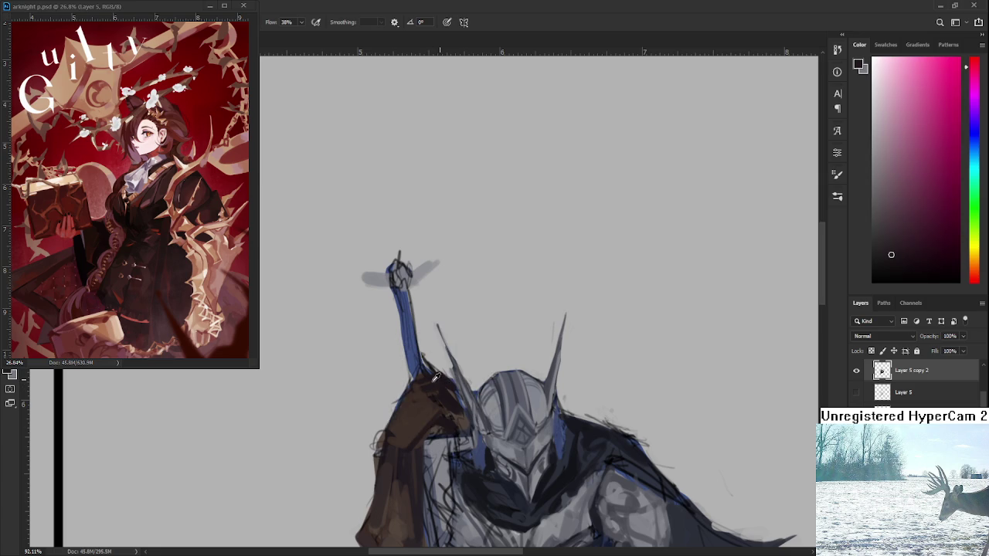
pyautogui.keyDown('alt'); pyautogui.click(411, 390); pyautogui.keyUp('alt')
pyautogui.keyDown('alt'); pyautogui.click(424, 380); pyautogui.keyUp('alt')
pyautogui.keyDown('alt'); pyautogui.click(419, 388); pyautogui.keyUp('alt')
pyautogui.keyDown('alt'); pyautogui.click(427, 383); pyautogui.keyUp('alt')
pyautogui.keyDown('alt'); pyautogui.click(407, 392); pyautogui.keyUp('alt')
pyautogui.keyDown('alt'); pyautogui.click(447, 383); pyautogui.keyUp('alt')
# Zoom back in and pick a dark orange-brown from the shoulder.
pyautogui.scroll(-2, 464, 401)
pyautogui.scroll(-3, 448, 387)
pyautogui.scroll(2, 429, 363)
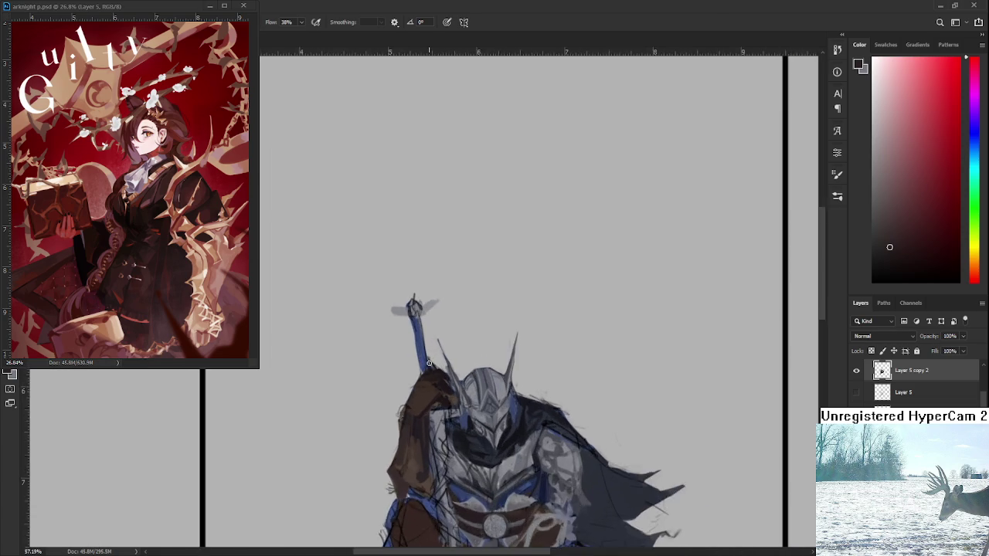
pyautogui.scroll(2, 429, 363)
pyautogui.scroll(1, 429, 363)
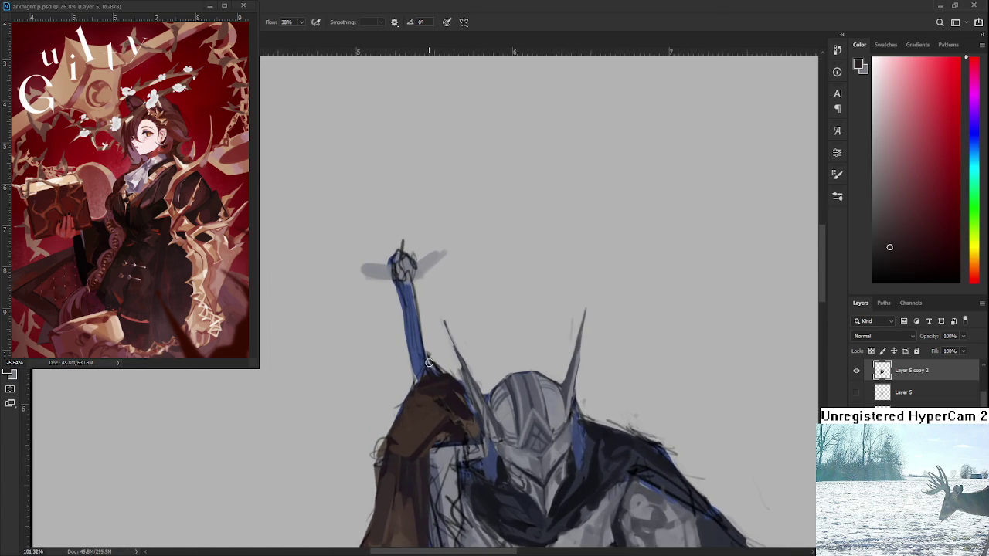
pyautogui.keyDown('alt'); pyautogui.click(421, 407); pyautogui.keyUp('alt')
pyautogui.keyDown('alt'); pyautogui.click(437, 404); pyautogui.keyUp('alt')
pyautogui.moveTo(438, 404); pyautogui.dragTo(444, 402)
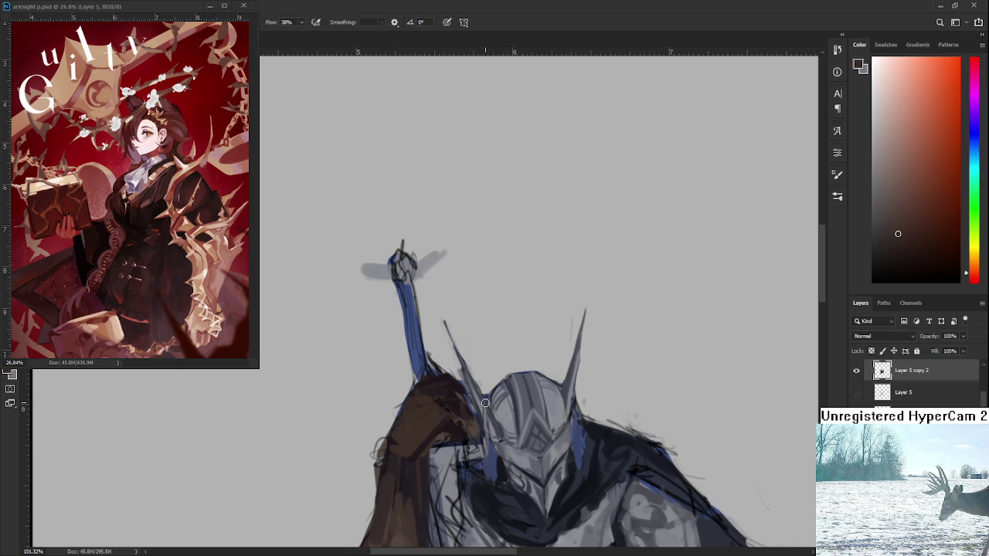
# Recentre on the knight and sample dark red and orange-browns from the shoulder.
pyautogui.scroll(-2, 485, 403)
pyautogui.scroll(-3, 491, 432)
pyautogui.moveTo(493, 448); pyautogui.dragTo(482, 377)
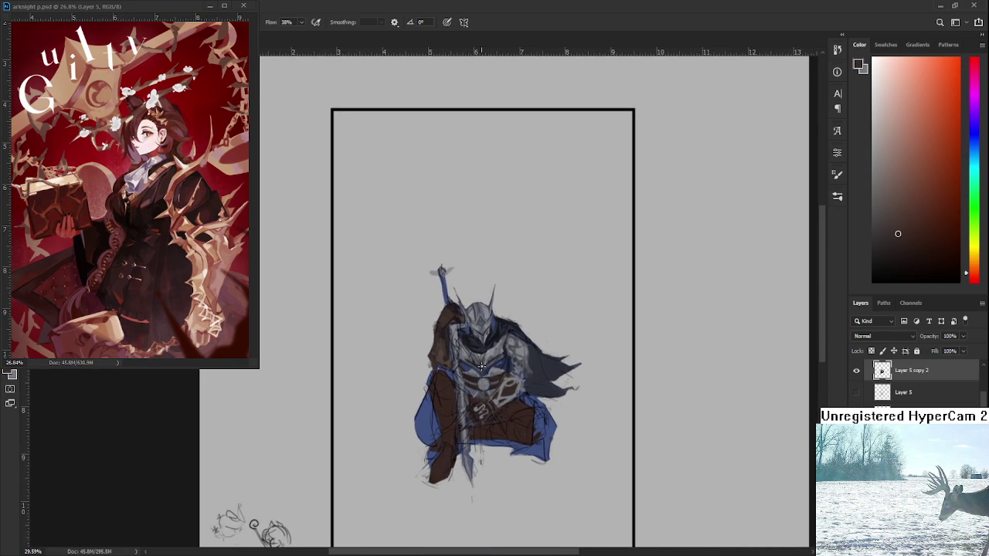
pyautogui.scroll(1, 463, 369)
pyautogui.scroll(2, 449, 294)
pyautogui.scroll(-1, 449, 293)
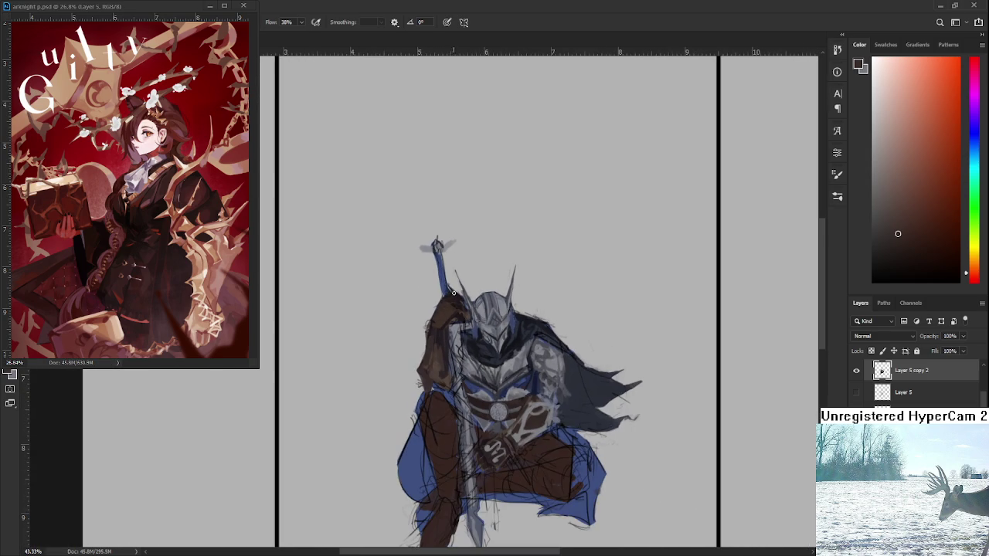
pyautogui.moveTo(467, 337); pyautogui.dragTo(448, 337)
pyautogui.keyDown('alt'); pyautogui.click(454, 318); pyautogui.keyUp('alt')
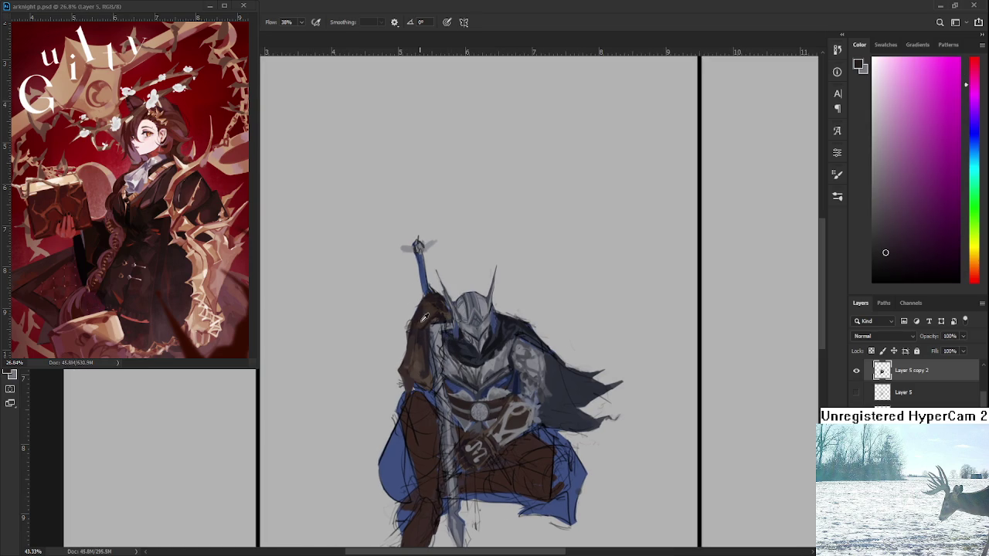
pyautogui.keyDown('alt'); pyautogui.click(429, 310); pyautogui.keyUp('alt')
pyautogui.moveTo(430, 311); pyautogui.dragTo(423, 298)
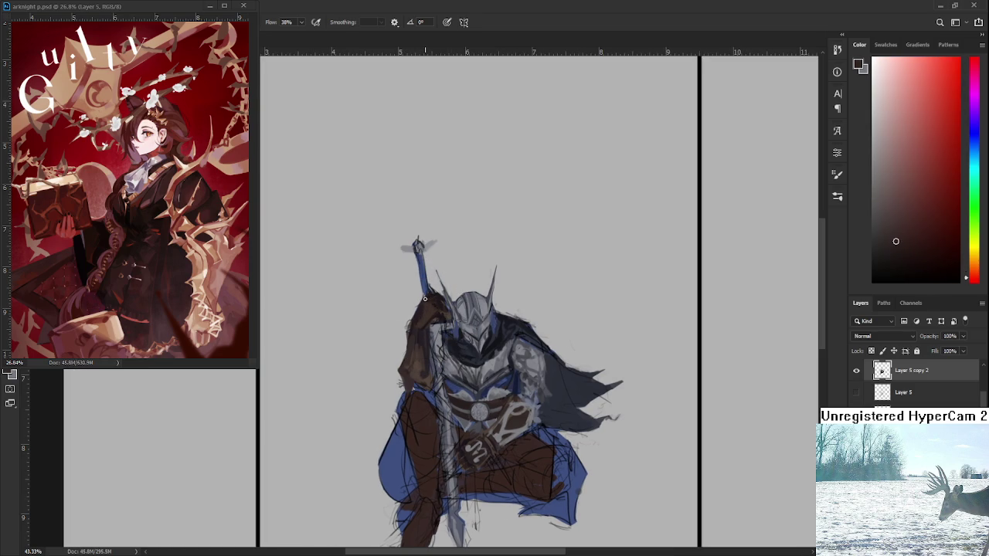
pyautogui.keyDown('alt'); pyautogui.click(417, 315); pyautogui.keyUp('alt')
pyautogui.keyDown('alt'); pyautogui.click(430, 308); pyautogui.keyUp('alt')
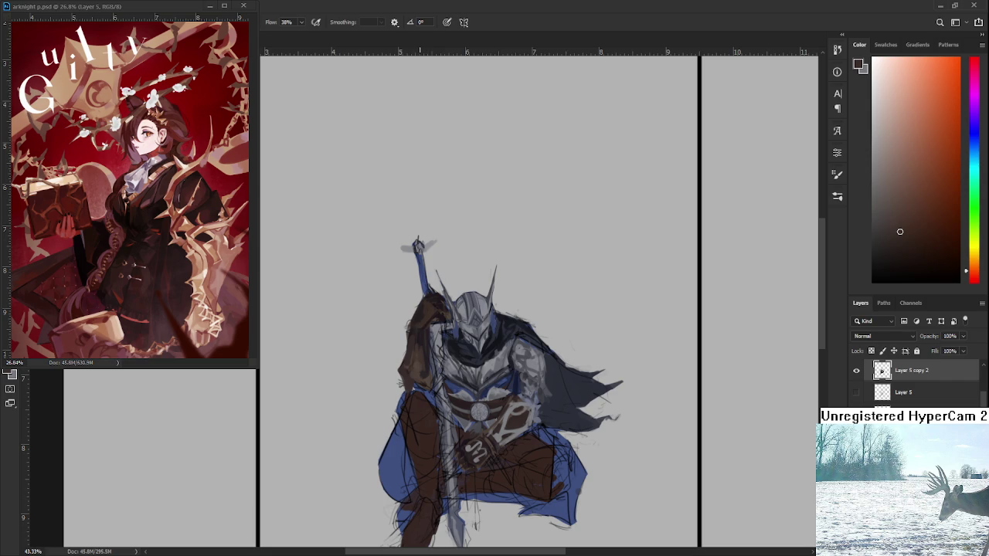
# Sweep a long dark red-brown stroke down the cloth hanging from the shoulder.
pyautogui.scroll(-2, 417, 329)
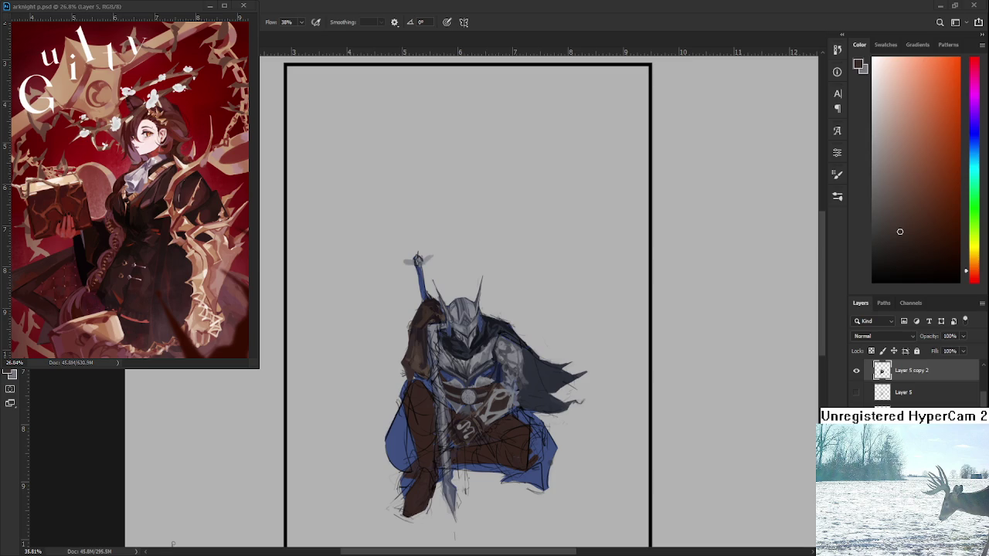
pyautogui.keyDown('alt'); pyautogui.scroll(-2, 446, 302); pyautogui.keyUp('alt')
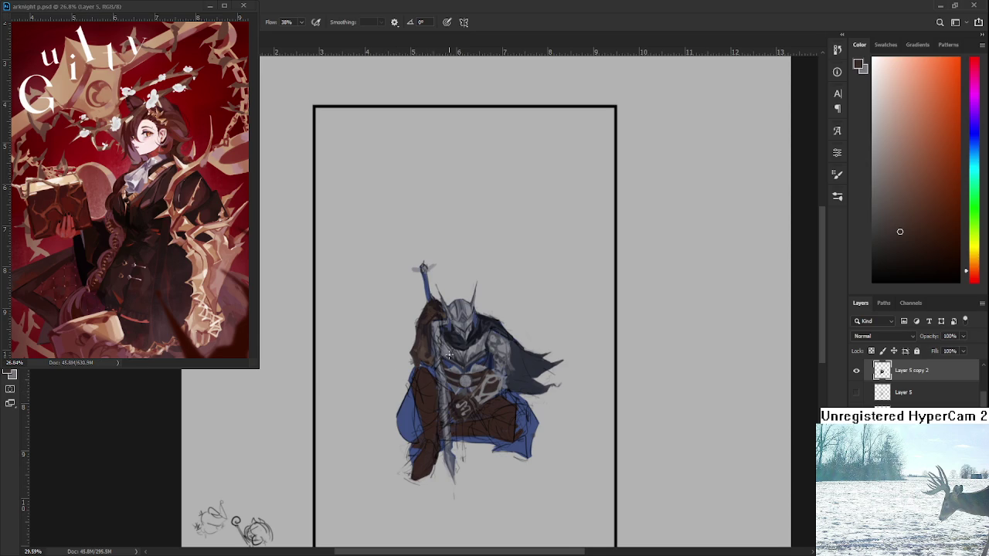
pyautogui.keyDown('alt'); pyautogui.scroll(1, 449, 354); pyautogui.keyUp('alt')
pyautogui.keyDown('alt'); pyautogui.scroll(1, 450, 355); pyautogui.keyUp('alt')
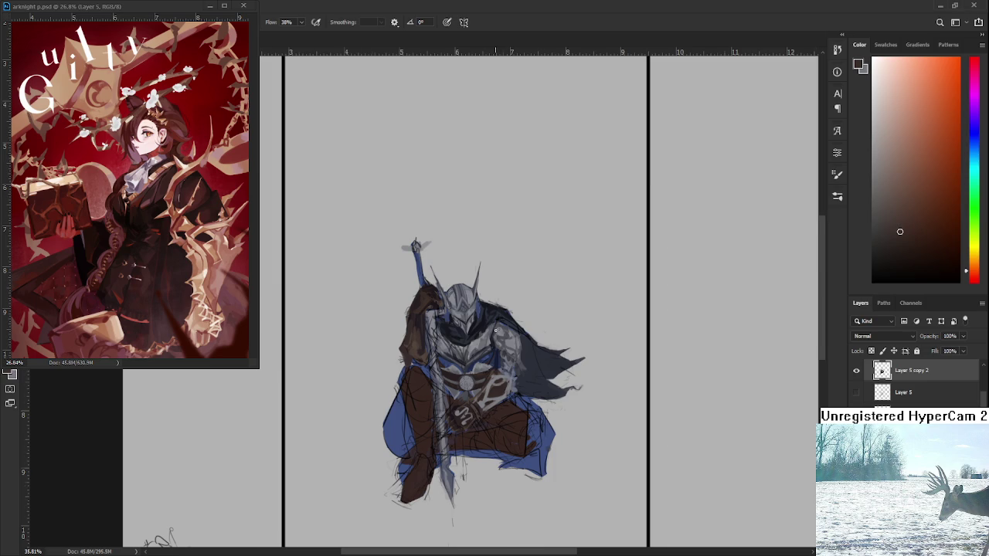
pyautogui.scroll(3, 479, 348)
pyautogui.scroll(-2, 459, 377)
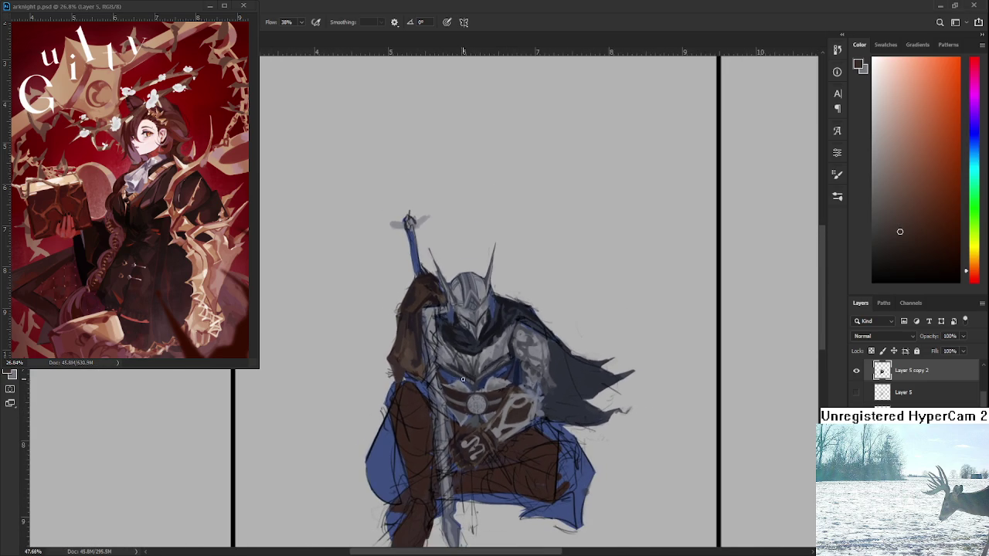
pyautogui.moveTo(425, 404); pyautogui.dragTo(428, 276)
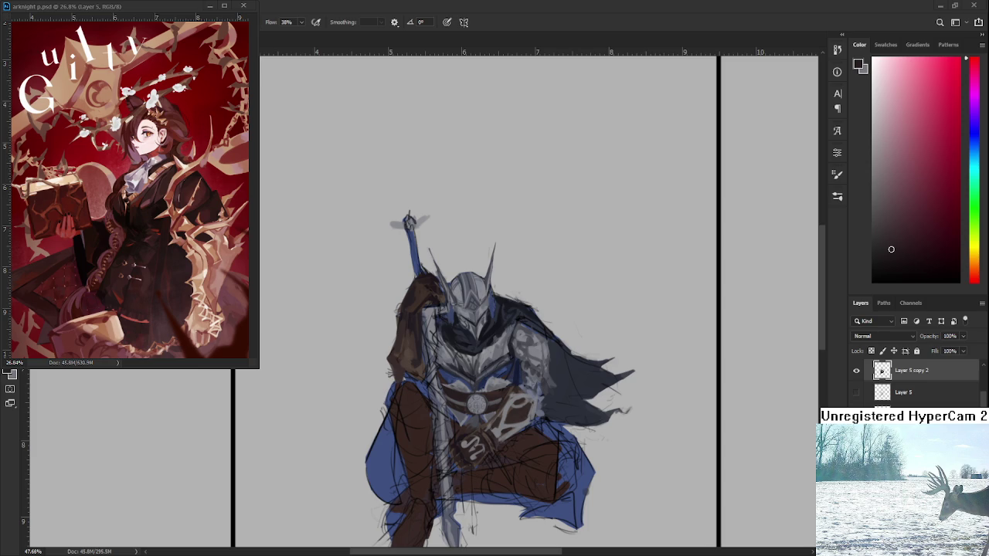
pyautogui.scroll(1, 411, 397)
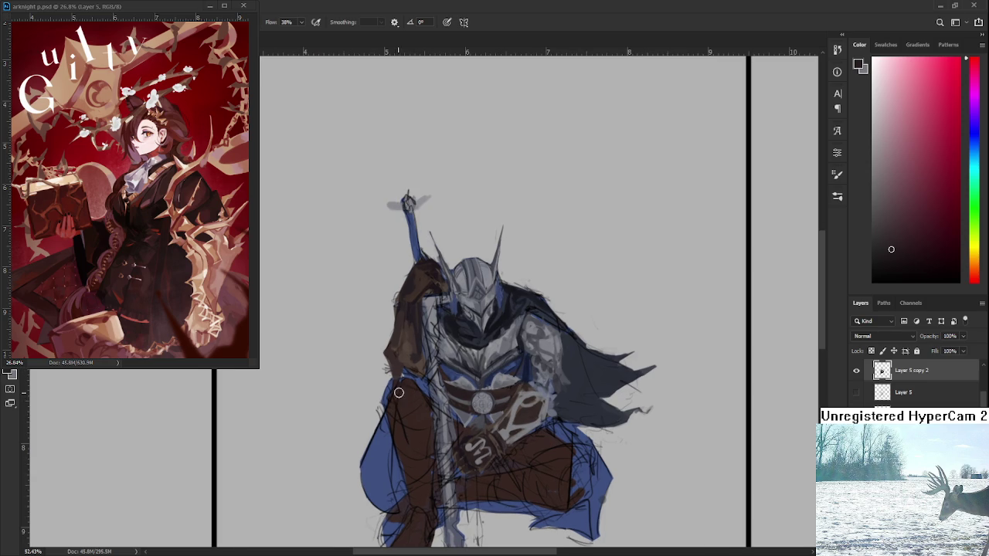
# Sample dark reds from the leg and paint dark brown over the raised knee.
pyautogui.keyDown('alt'); pyautogui.click(403, 399); pyautogui.keyUp('alt')
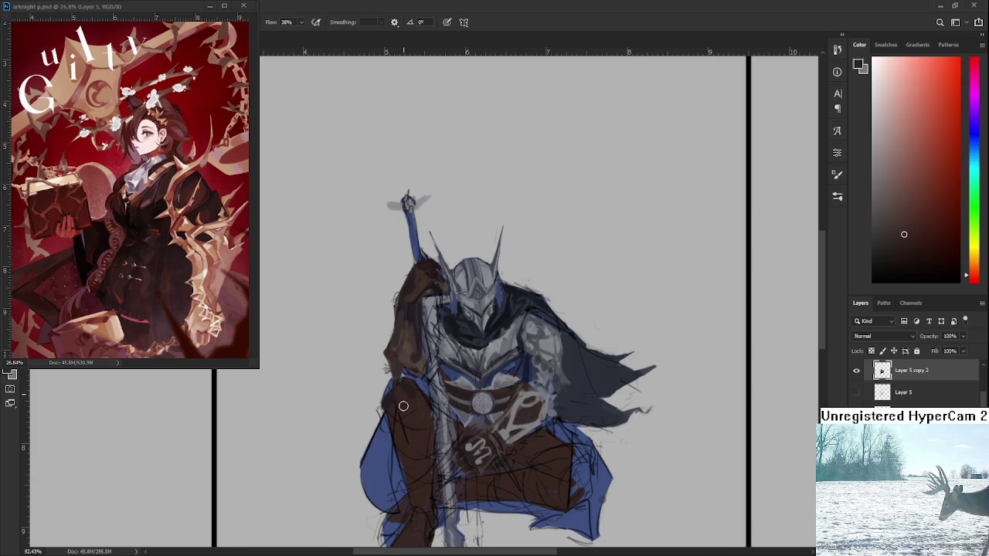
pyautogui.keyDown('alt'); pyautogui.click(426, 290); pyautogui.keyUp('alt')
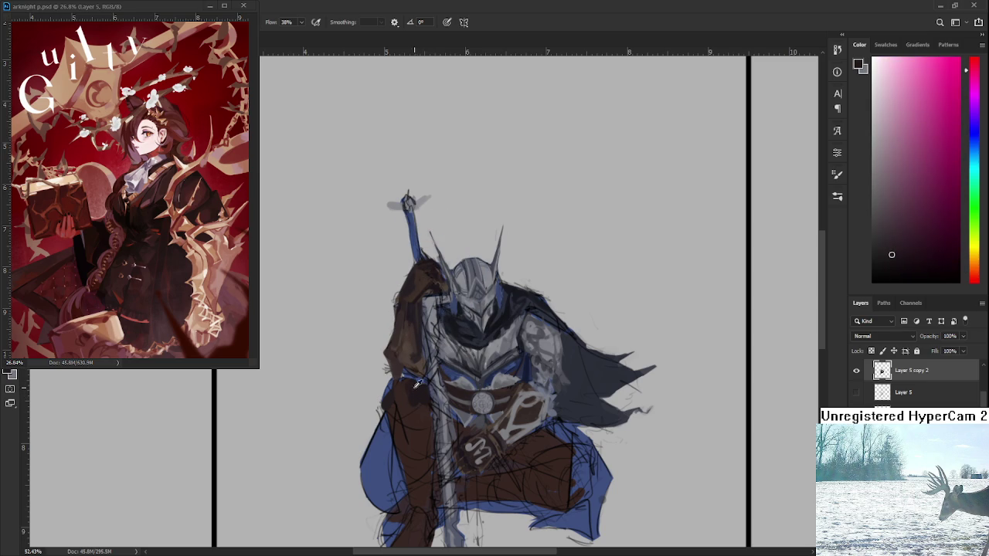
pyautogui.keyDown('alt'); pyautogui.click(406, 401); pyautogui.keyUp('alt')
pyautogui.keyDown('alt'); pyautogui.click(418, 399); pyautogui.keyUp('alt')
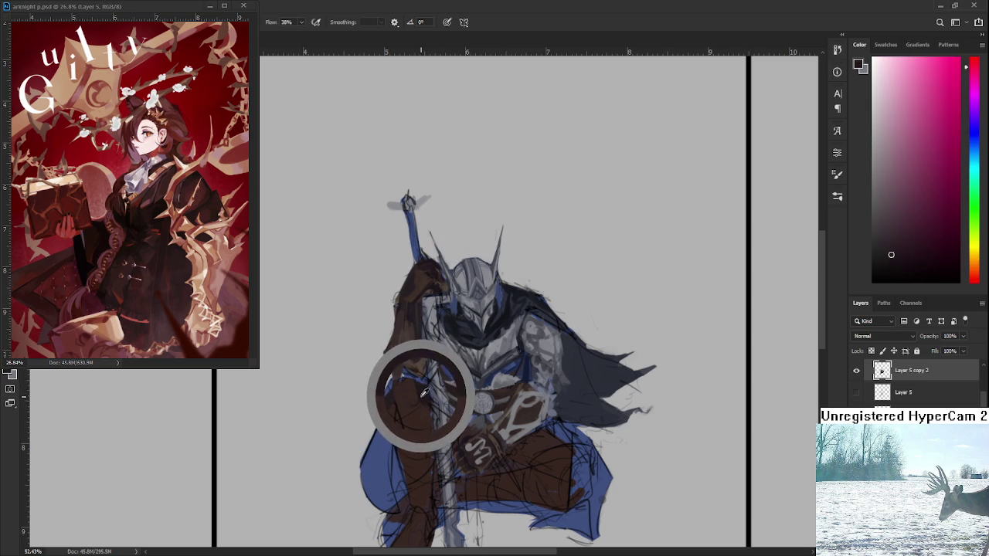
pyautogui.keyDown('alt'); pyautogui.click(395, 403); pyautogui.keyUp('alt')
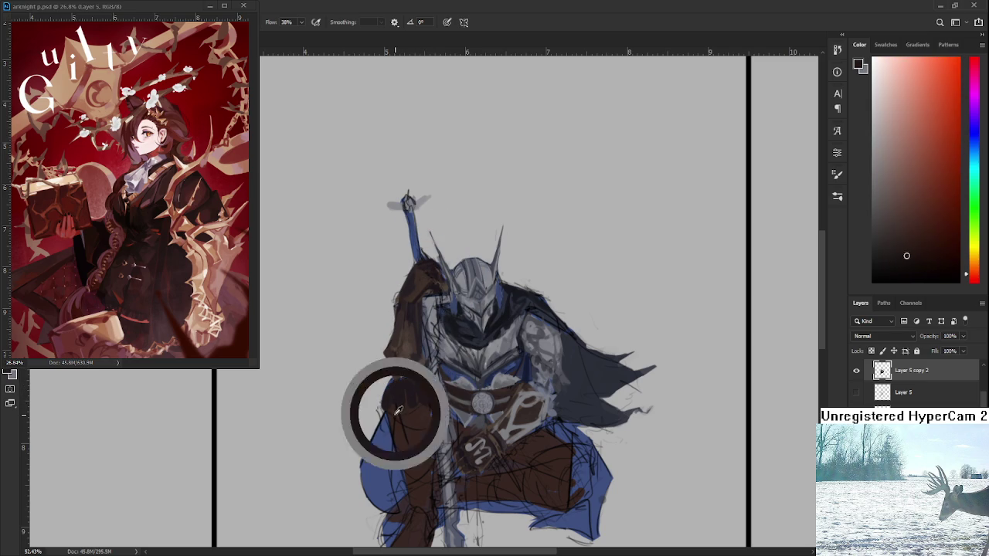
pyautogui.keyDown('alt'); pyautogui.click(391, 407); pyautogui.keyUp('alt')
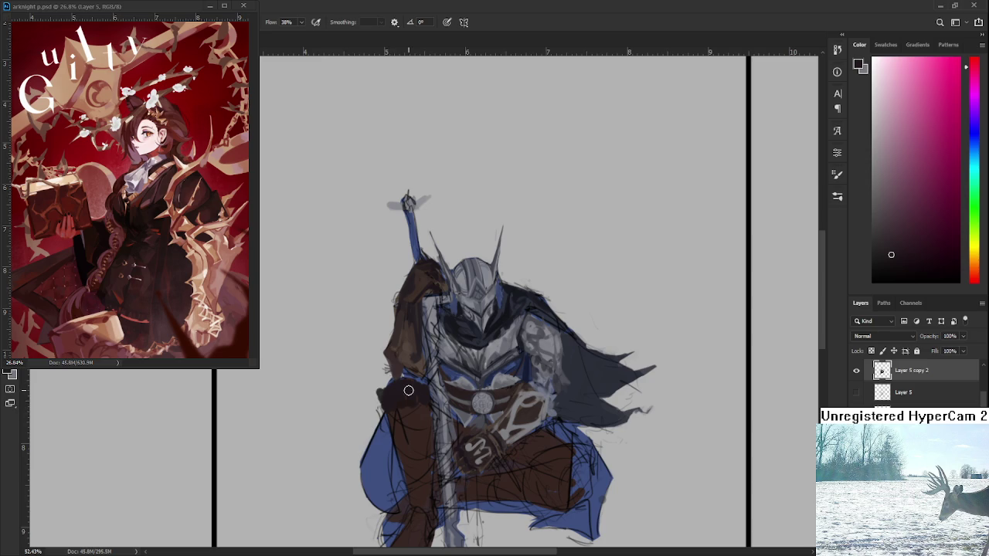
pyautogui.keyDown('alt'); pyautogui.click(386, 421); pyautogui.keyUp('alt')
pyautogui.keyDown('alt'); pyautogui.click(400, 432); pyautogui.keyUp('alt')
pyautogui.keyDown('alt'); pyautogui.click(408, 416); pyautogui.keyUp('alt')
pyautogui.moveTo(425, 406); pyautogui.dragTo(430, 403)
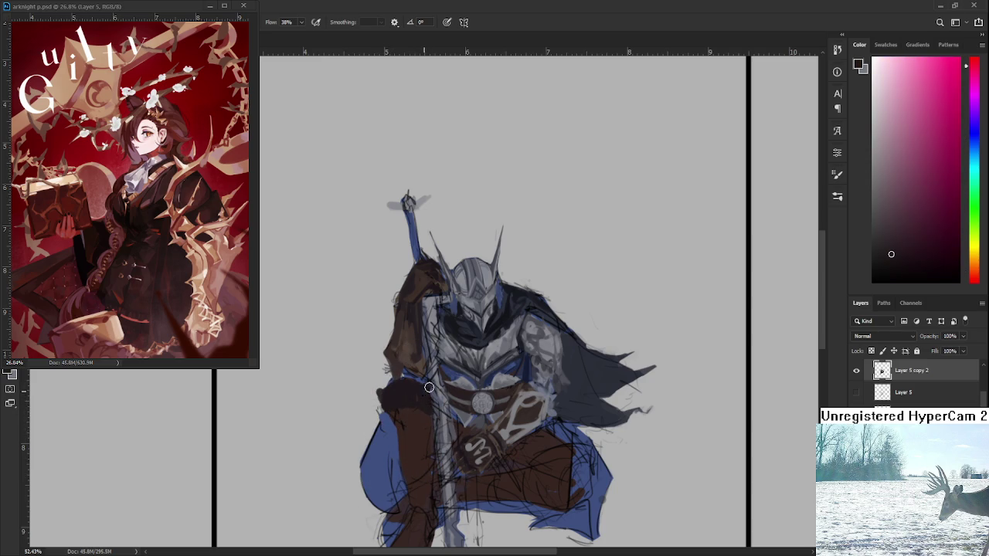
# Sample redder browns from the figure and dab dark brown onto the shoulder.
pyautogui.scroll(-3, 373, 311)
pyautogui.scroll(-3, 373, 311)
pyautogui.scroll(2, 373, 311)
pyautogui.scroll(3, 373, 311)
pyautogui.scroll(2, 373, 311)
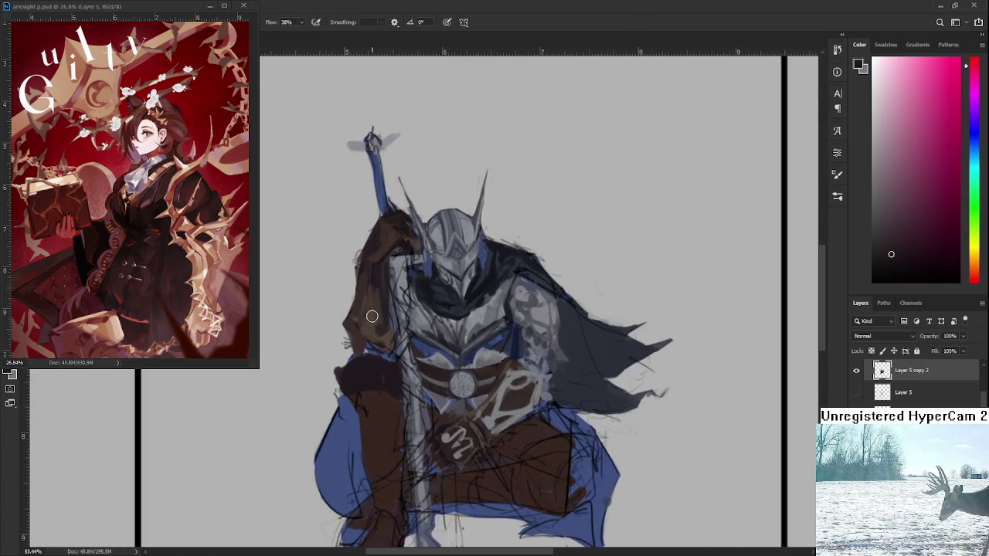
pyautogui.scroll(2, 373, 311)
pyautogui.scroll(2, 373, 311)
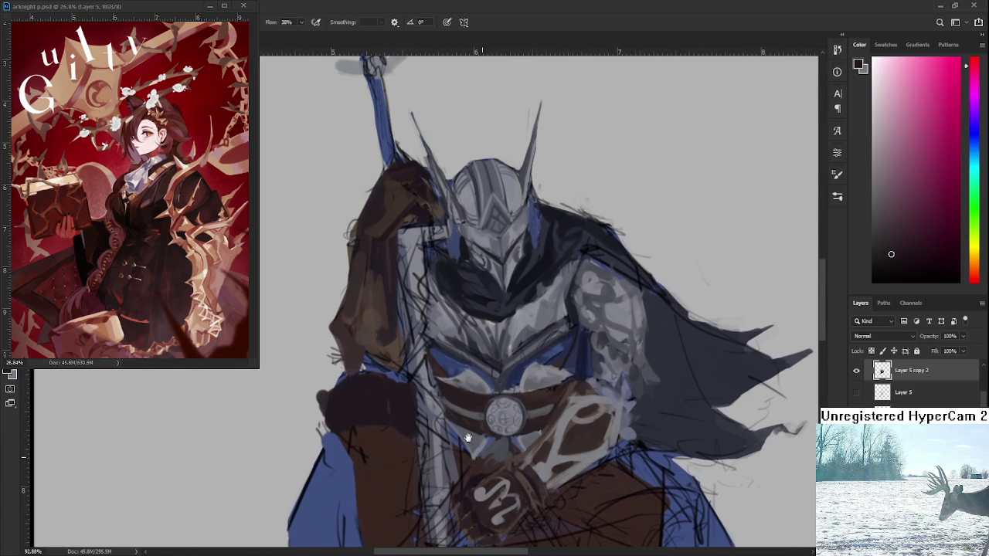
pyautogui.scroll(-1, 412, 335)
pyautogui.keyDown('alt'); pyautogui.click(359, 415); pyautogui.keyUp('alt')
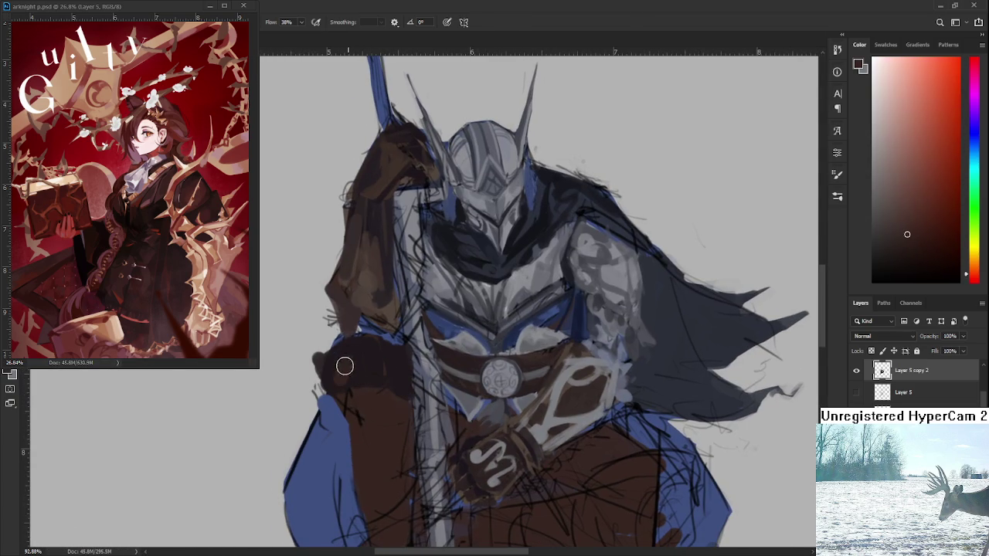
pyautogui.keyDown('alt'); pyautogui.click(381, 376); pyautogui.keyUp('alt')
pyautogui.keyDown('alt'); pyautogui.click(334, 348); pyautogui.keyUp('alt')
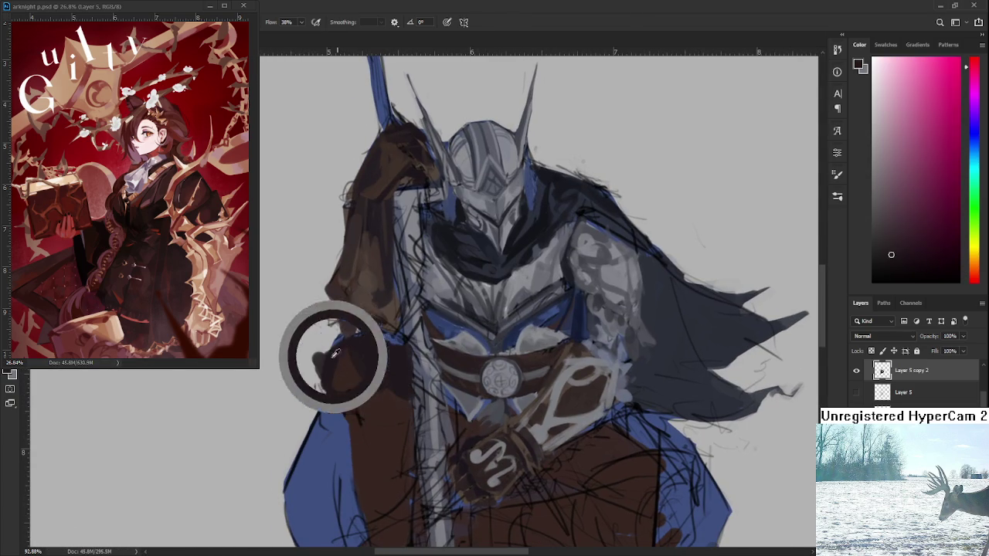
pyautogui.keyDown('alt'); pyautogui.click(366, 358); pyautogui.keyUp('alt')
pyautogui.keyDown('alt'); pyautogui.click(328, 379); pyautogui.keyUp('alt')
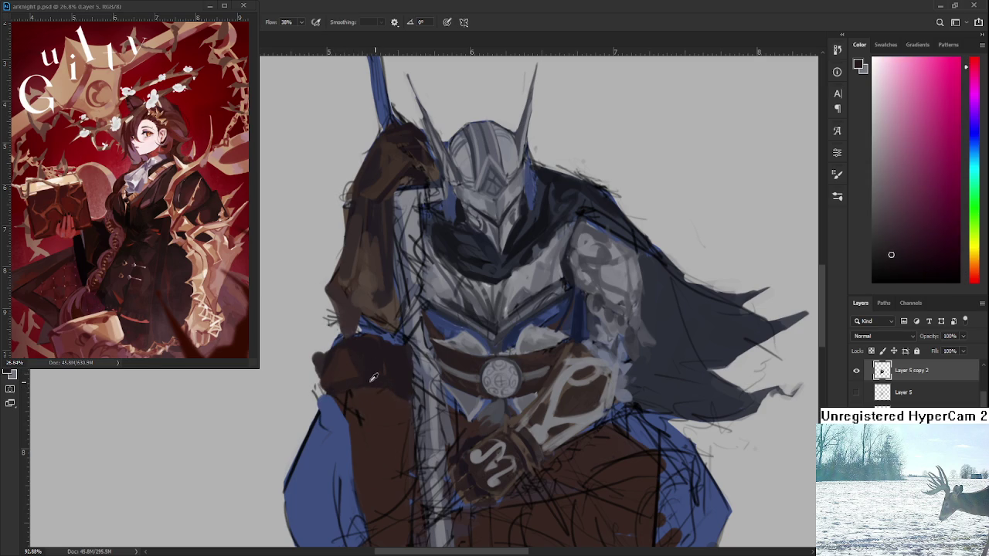
pyautogui.keyDown('alt'); pyautogui.click(336, 369); pyautogui.keyUp('alt')
pyautogui.keyDown('alt'); pyautogui.click(360, 377); pyautogui.keyUp('alt')
pyautogui.keyDown('alt'); pyautogui.click(378, 364); pyautogui.keyUp('alt')
pyautogui.click(365, 360)
pyautogui.scroll(-2, 390, 370)
# Sample a dark red-brown and paint it over the blue forearm patch.
pyautogui.scroll(-4, 390, 371)
pyautogui.scroll(5, 390, 370)
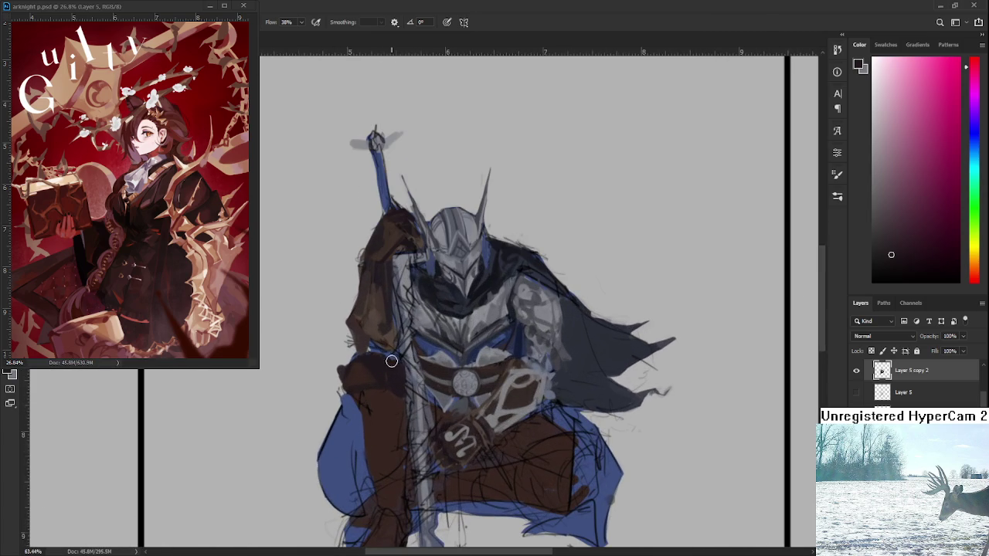
pyautogui.moveTo(390, 371); pyautogui.dragTo(406, 381)
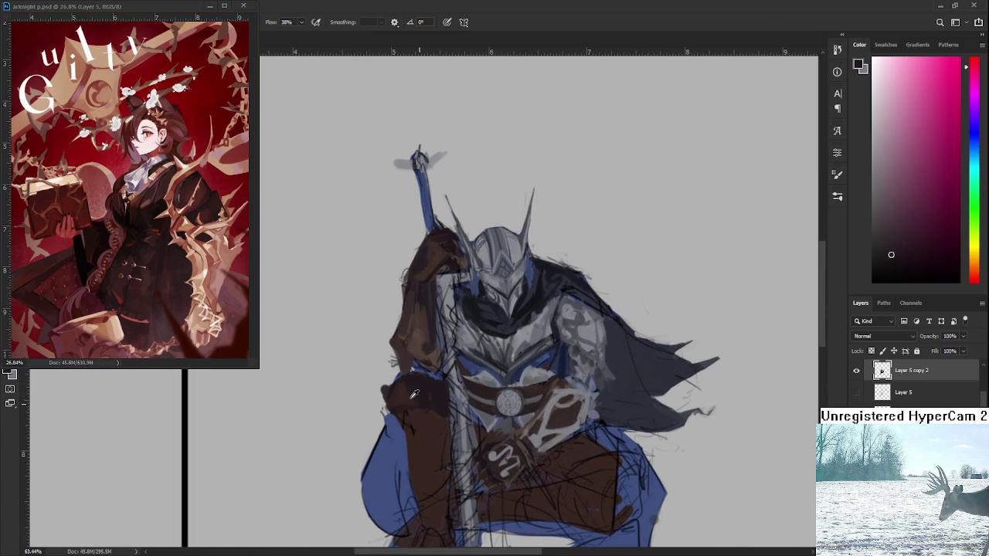
pyautogui.keyDown('alt'); pyautogui.click(407, 396); pyautogui.keyUp('alt')
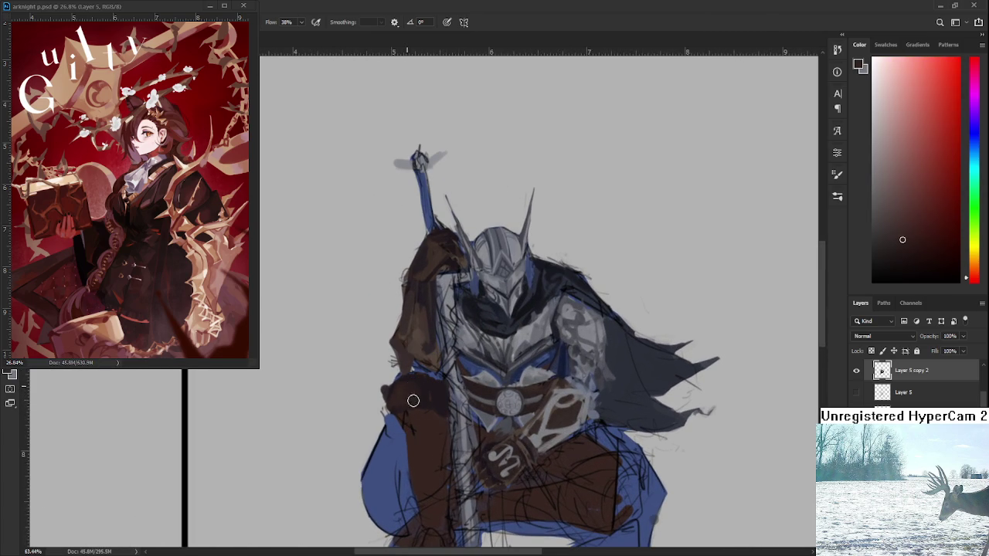
pyautogui.moveTo(408, 383)
pyautogui.mouseDown()
pyautogui.moveTo(424, 402)
pyautogui.moveTo(432, 382)
pyautogui.mouseUp()
# Resample redder tones from the knight's arm.
pyautogui.keyDown('alt'); pyautogui.click(437, 390); pyautogui.keyUp('alt')
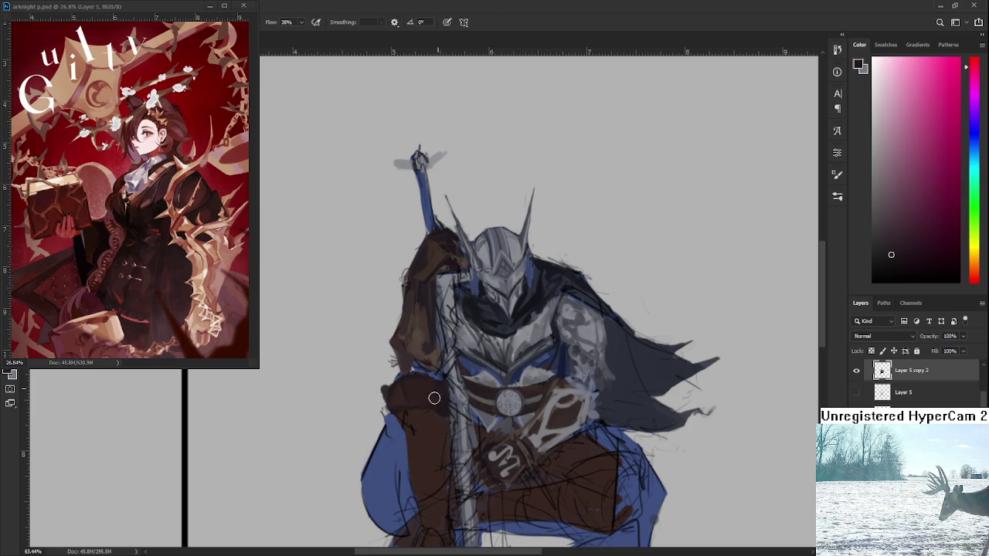
pyautogui.keyDown('alt'); pyautogui.click(437, 398); pyautogui.keyUp('alt')
pyautogui.keyDown('alt'); pyautogui.click(440, 399); pyautogui.keyUp('alt')
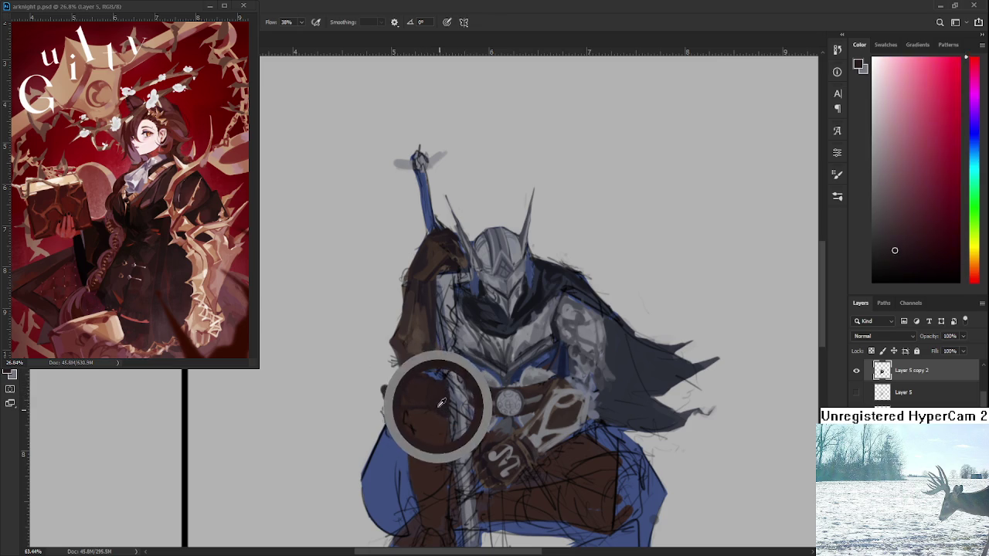
pyautogui.keyDown('alt'); pyautogui.click(404, 402); pyautogui.keyUp('alt')
pyautogui.keyDown('alt'); pyautogui.click(407, 402); pyautogui.keyUp('alt')
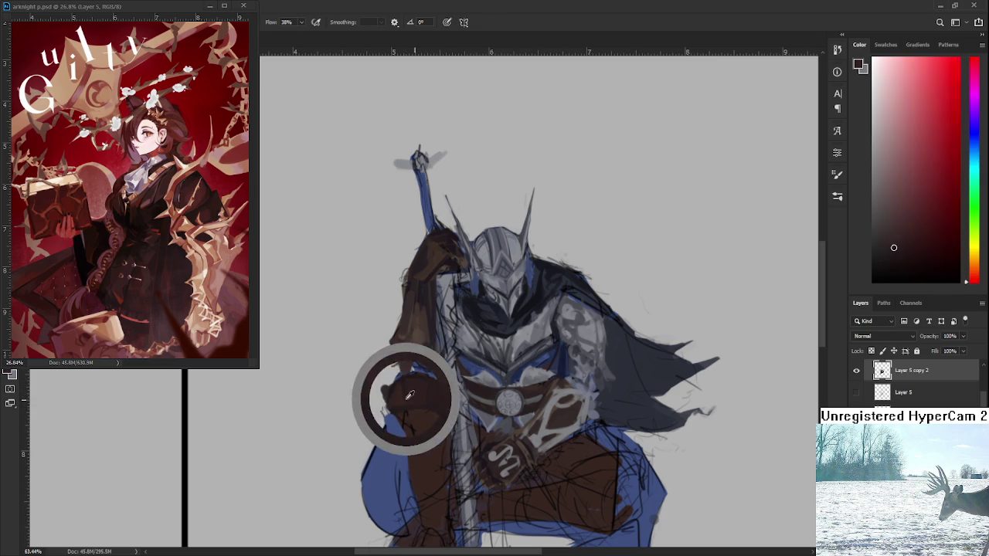
pyautogui.keyDown('alt'); pyautogui.click(402, 395); pyautogui.keyUp('alt')
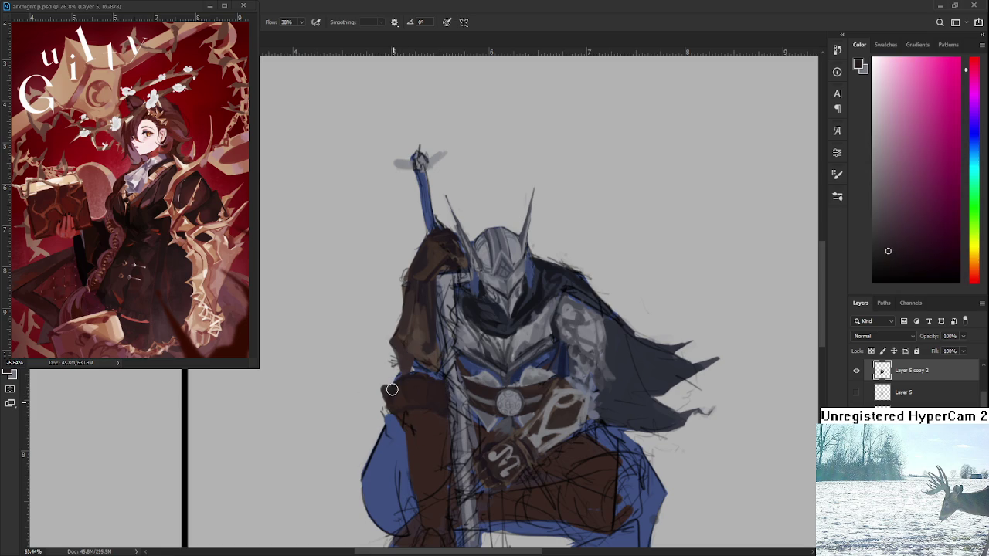
pyautogui.keyDown('alt'); pyautogui.click(402, 388); pyautogui.keyUp('alt')
# Switch to the Eraser tool (E).
pyautogui.press('e')
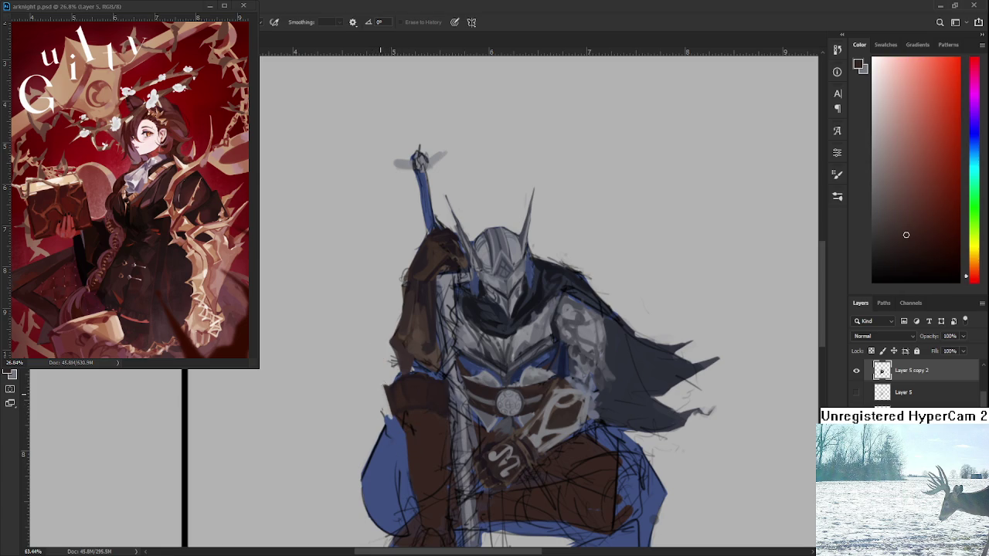
pyautogui.scroll(-5, 488, 356)
pyautogui.scroll(3, 483, 354)
pyautogui.scroll(2, 471, 349)
pyautogui.scroll(3, 452, 368)
pyautogui.scroll(1, 455, 382)
pyautogui.scroll(-2, 455, 394)
pyautogui.scroll(1, 458, 411)
pyautogui.scroll(-2, 458, 411)
# Return to the Brush, sample the cape's blue, then pick dark brown from the knight's leg.
pyautogui.press('b')
pyautogui.keyDown('alt'); pyautogui.click(424, 353); pyautogui.keyUp('alt')
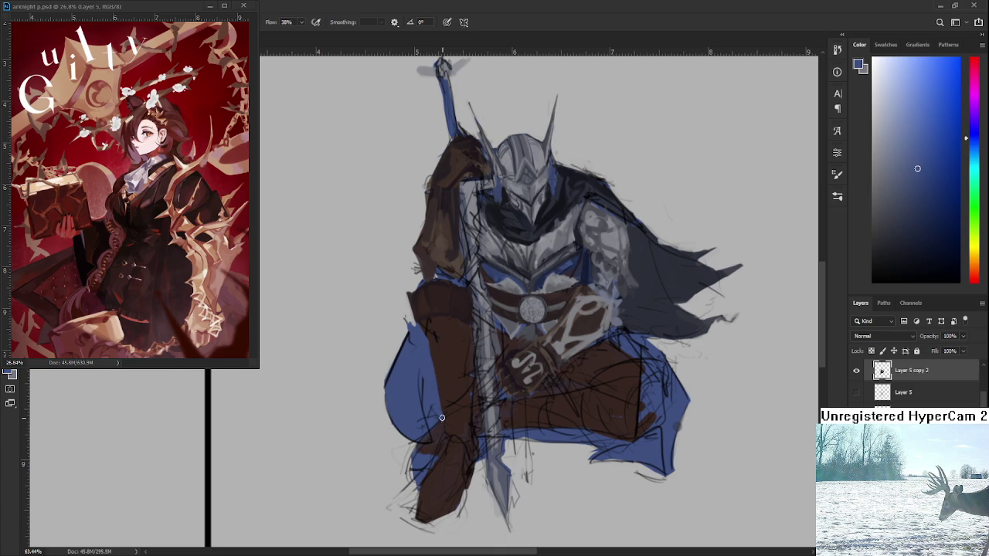
pyautogui.keyDown('alt'); pyautogui.click(446, 388); pyautogui.keyUp('alt')
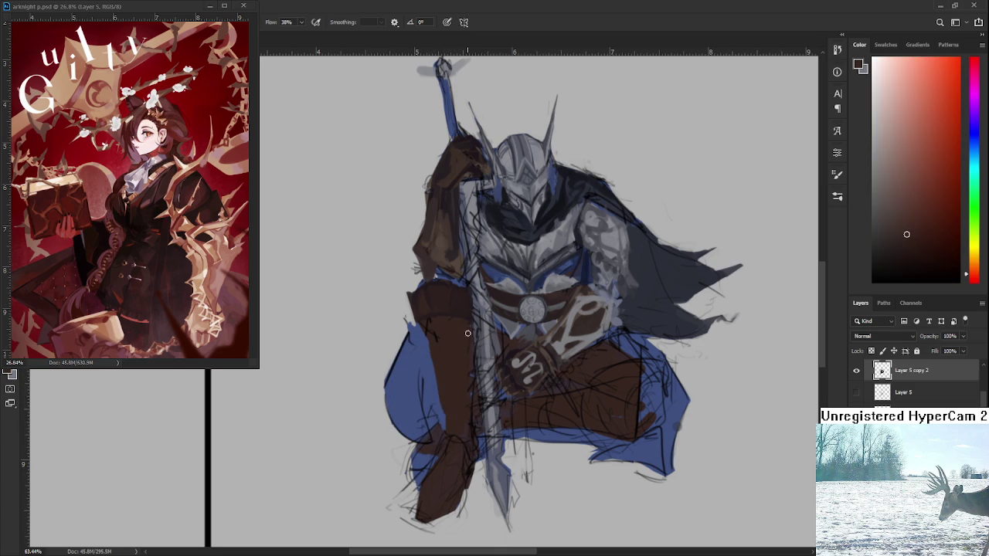
pyautogui.scroll(-2, 473, 336)
pyautogui.scroll(-1, 471, 335)
pyautogui.scroll(-2, 468, 334)
pyautogui.scroll(2, 462, 334)
pyautogui.scroll(1, 462, 333)
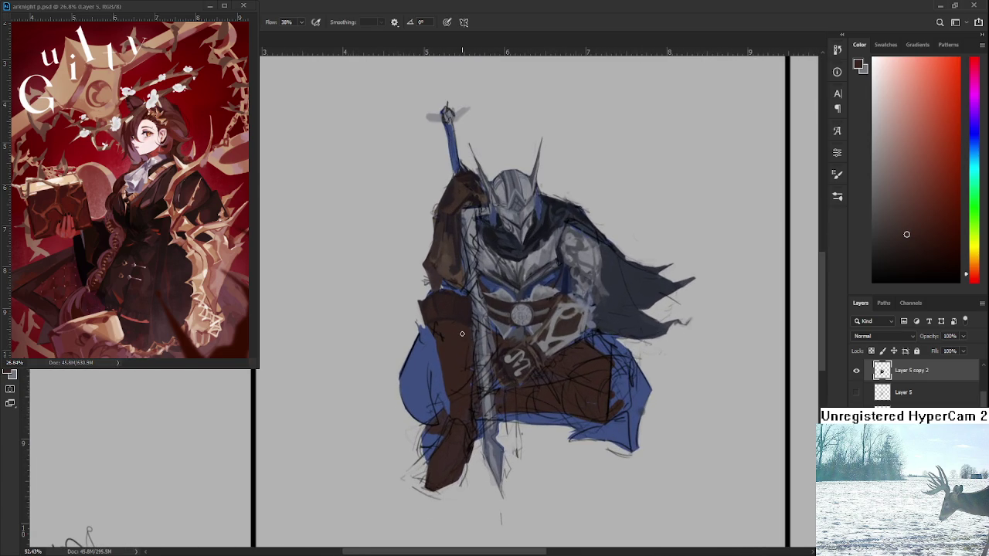
pyautogui.scroll(1, 465, 334)
pyautogui.scroll(2, 467, 336)
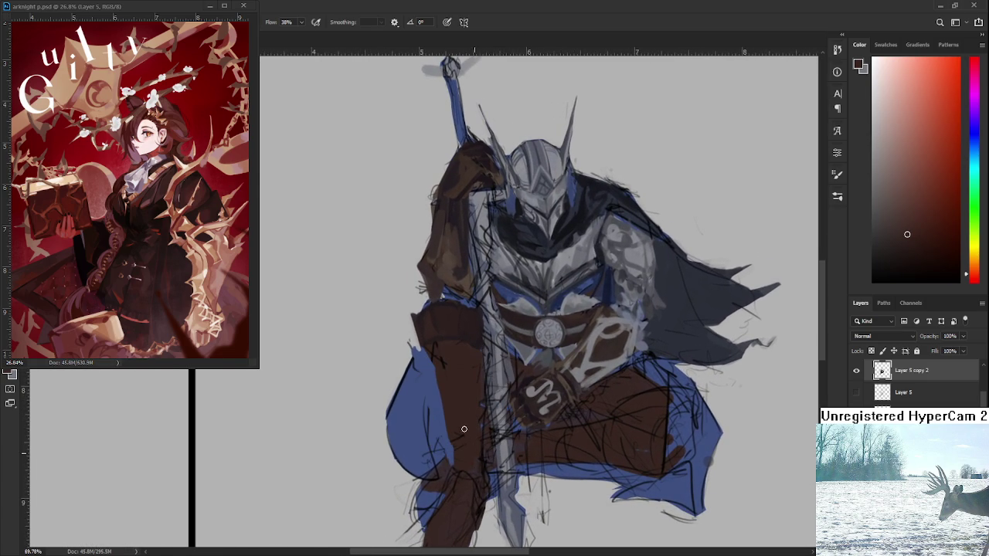
# Sample various dark purple, red, magenta and blue tones from the knight.
pyautogui.moveTo(454, 333)
pyautogui.mouseDown()
pyautogui.moveTo(466, 364)
pyautogui.moveTo(434, 385)
pyautogui.mouseUp()
pyautogui.keyDown('alt'); pyautogui.click(448, 330); pyautogui.keyUp('alt')
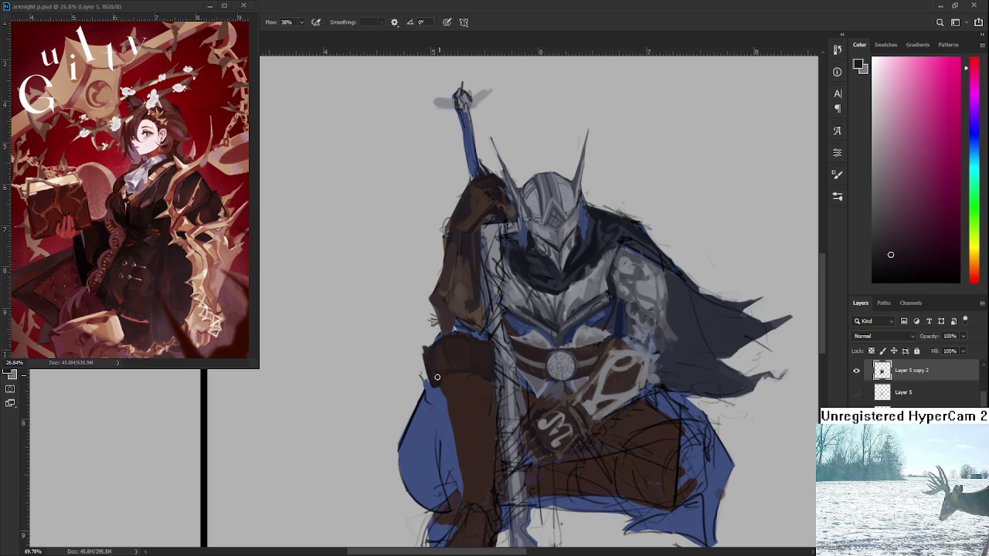
pyautogui.keyDown('alt'); pyautogui.click(438, 375); pyautogui.keyUp('alt')
pyautogui.keyDown('alt'); pyautogui.click(438, 378); pyautogui.keyUp('alt')
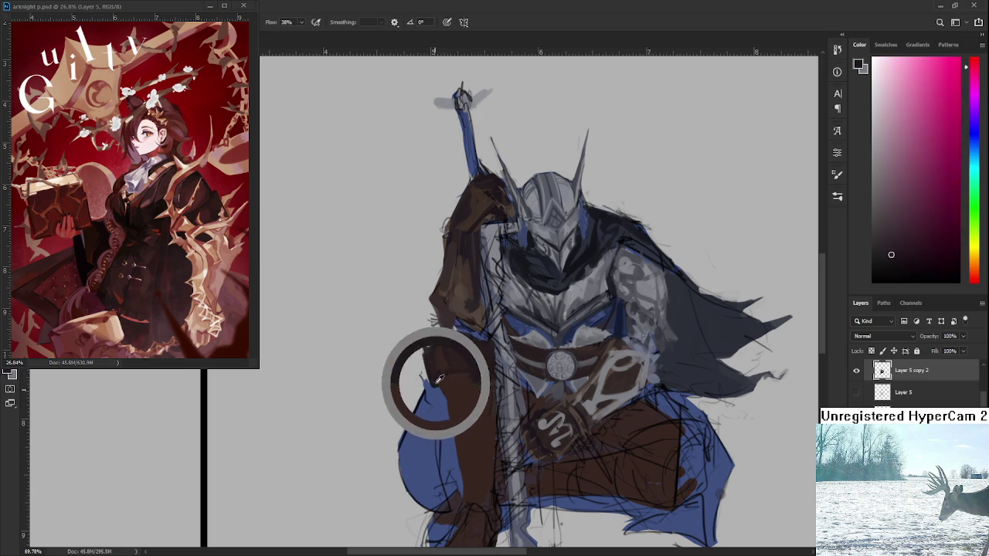
pyautogui.keyDown('alt'); pyautogui.click(437, 380); pyautogui.keyUp('alt')
pyautogui.keyDown('alt'); pyautogui.click(435, 383); pyautogui.keyUp('alt')
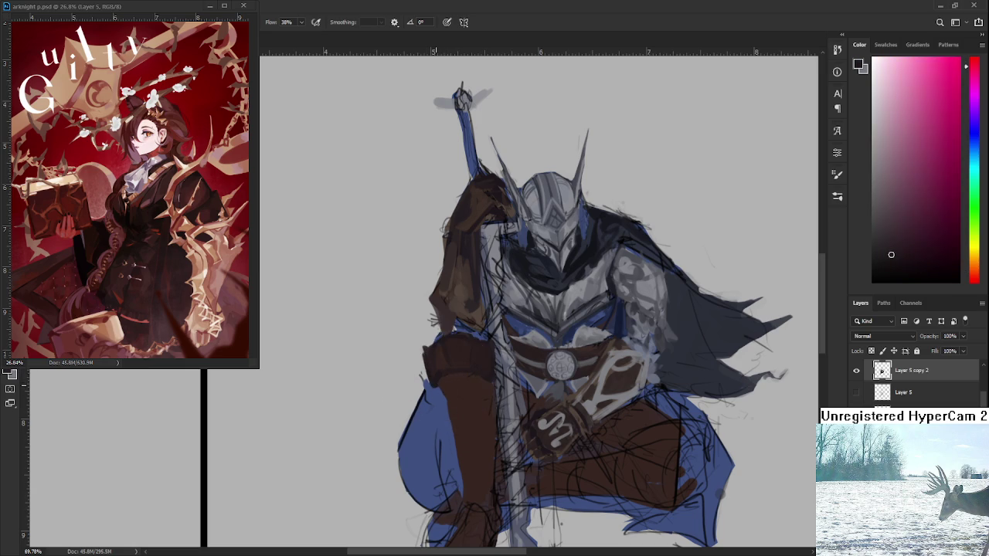
pyautogui.keyDown('alt'); pyautogui.click(448, 384); pyautogui.keyUp('alt')
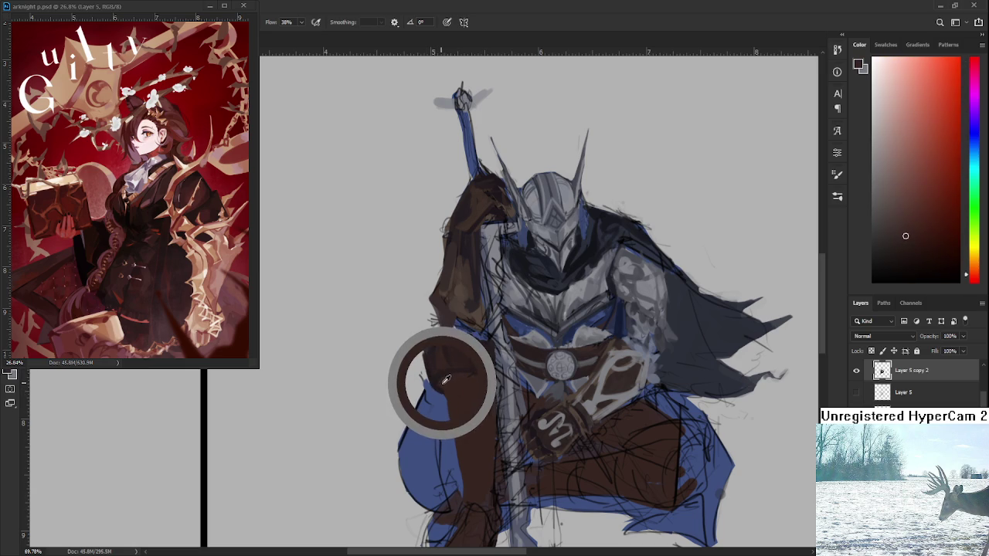
pyautogui.keyDown('alt'); pyautogui.click(443, 380); pyautogui.keyUp('alt')
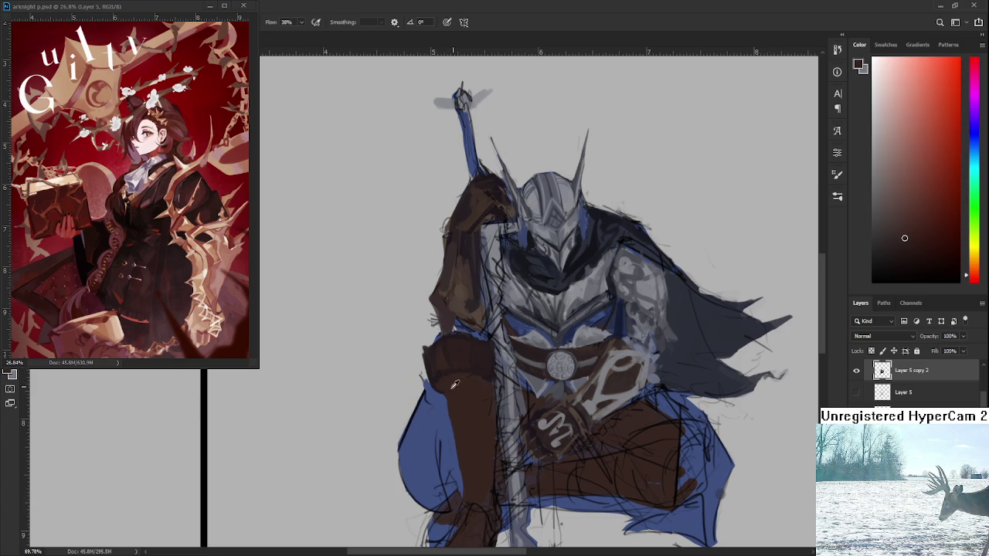
pyautogui.keyDown('alt'); pyautogui.click(437, 376); pyautogui.keyUp('alt')
pyautogui.keyDown('alt'); pyautogui.click(434, 391); pyautogui.keyUp('alt')
pyautogui.keyDown('alt'); pyautogui.click(436, 393); pyautogui.keyUp('alt')
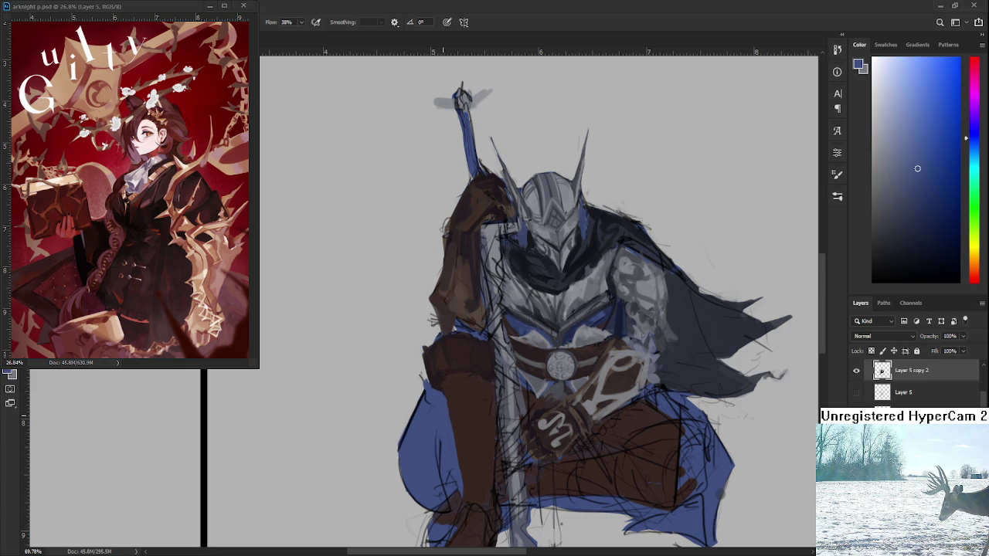
# Sample a dark reddish-brown and paint it over the lower left arm and cloak.
pyautogui.scroll(-3, 455, 414)
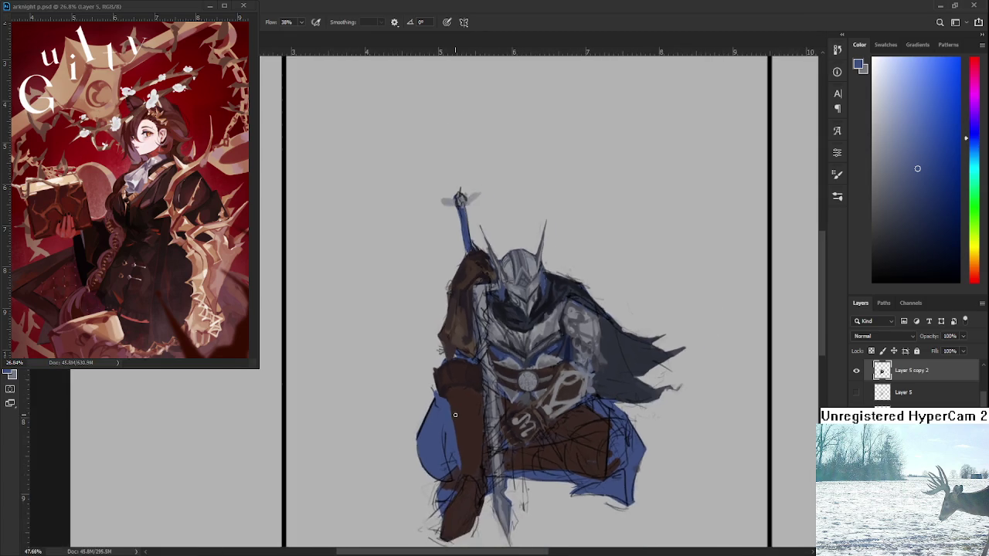
pyautogui.scroll(-2, 455, 414)
pyautogui.scroll(3, 459, 375)
pyautogui.scroll(2, 459, 375)
pyautogui.keyDown('alt'); pyautogui.click(421, 430); pyautogui.keyUp('alt')
pyautogui.keyDown('alt'); pyautogui.click(427, 446); pyautogui.keyUp('alt')
pyautogui.moveTo(427, 447); pyautogui.dragTo(458, 408)
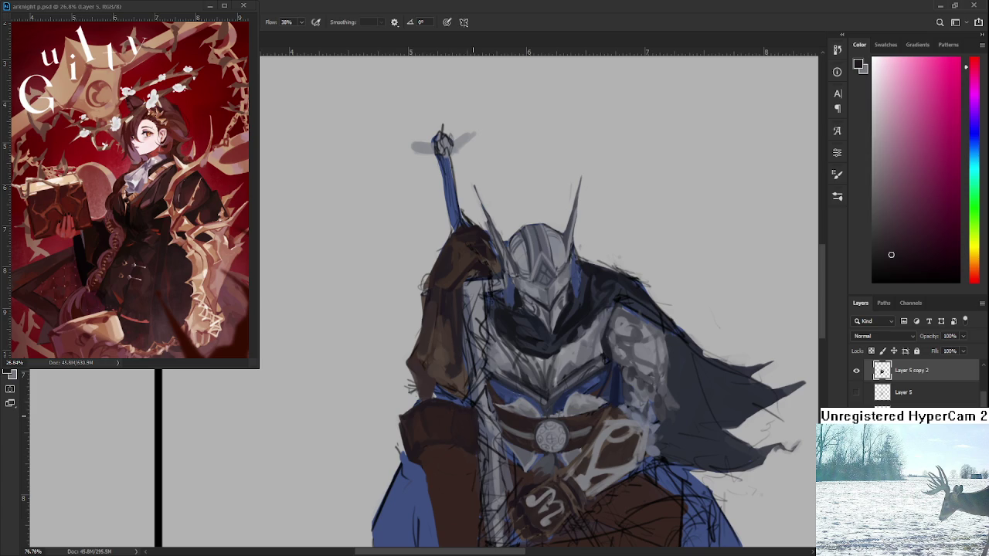
# Pick a dark reddish-brown and paint it over the upper left leg.
pyautogui.scroll(-2, 419, 360)
pyautogui.scroll(-2, 420, 363)
pyautogui.scroll(2, 425, 366)
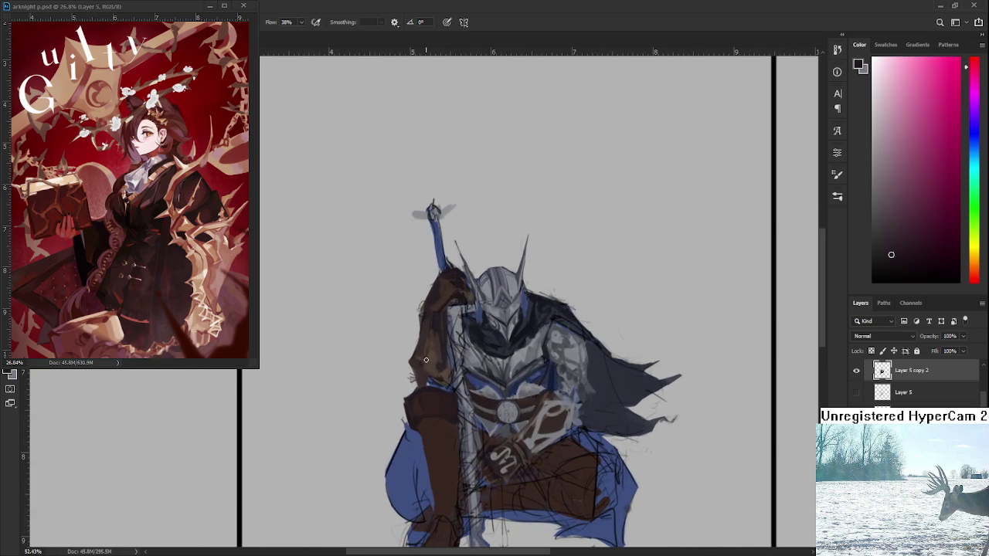
pyautogui.scroll(2, 464, 405)
pyautogui.scroll(1, 411, 421)
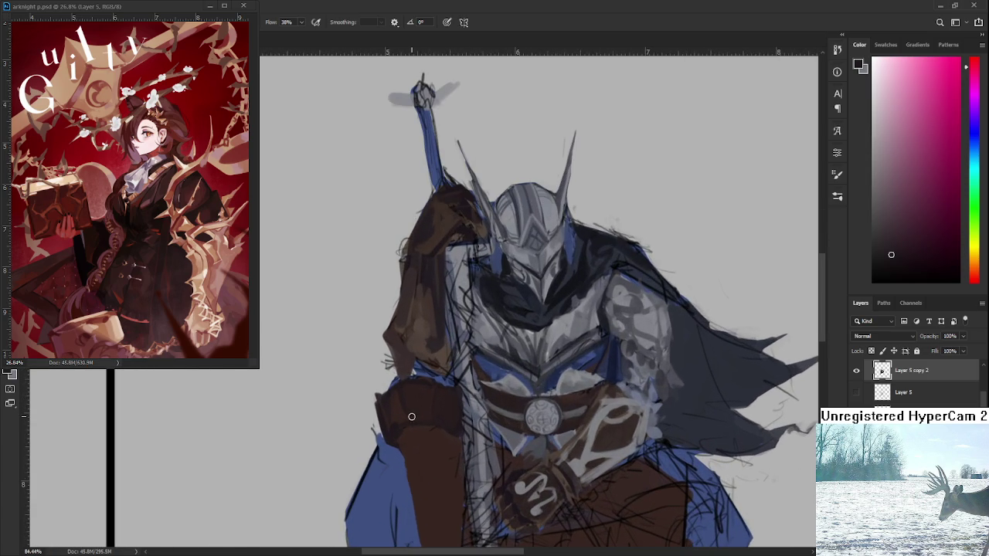
pyautogui.scroll(-1, 412, 417)
pyautogui.scroll(-1, 415, 411)
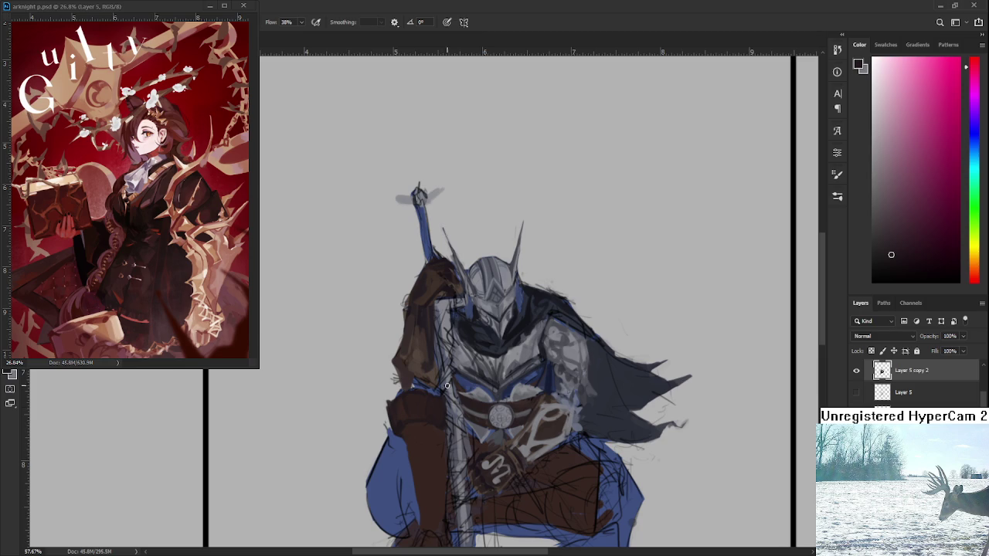
pyautogui.scroll(1, 448, 380)
pyautogui.scroll(1, 440, 374)
pyautogui.scroll(-1, 425, 367)
pyautogui.scroll(-1, 414, 360)
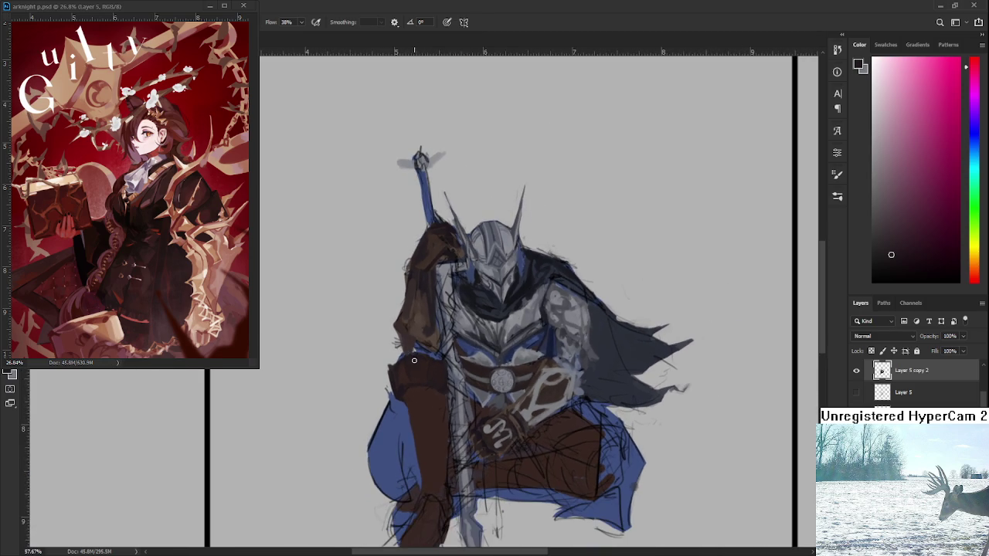
pyautogui.scroll(2, 417, 355)
pyautogui.scroll(-1, 452, 382)
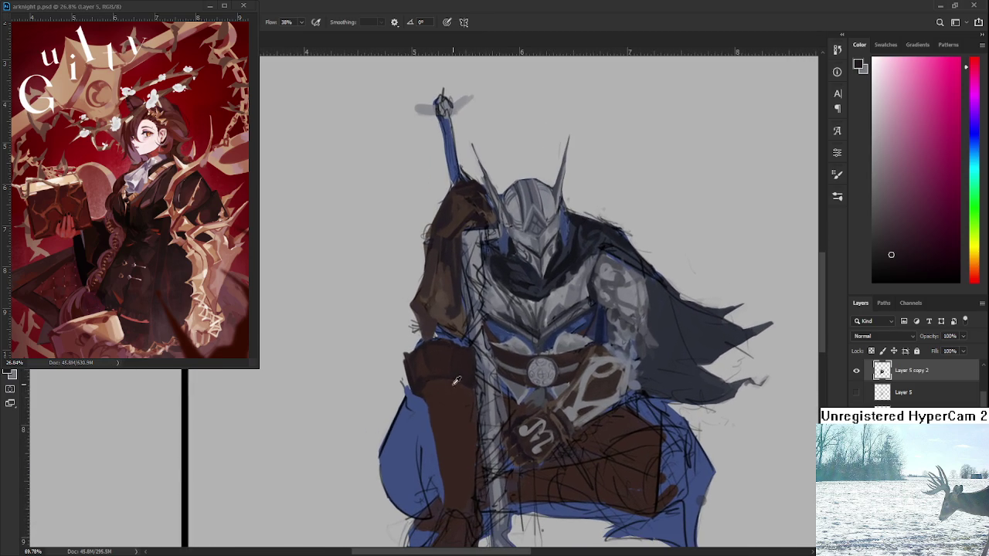
pyautogui.keyDown('alt'); pyautogui.click(450, 387); pyautogui.keyUp('alt')
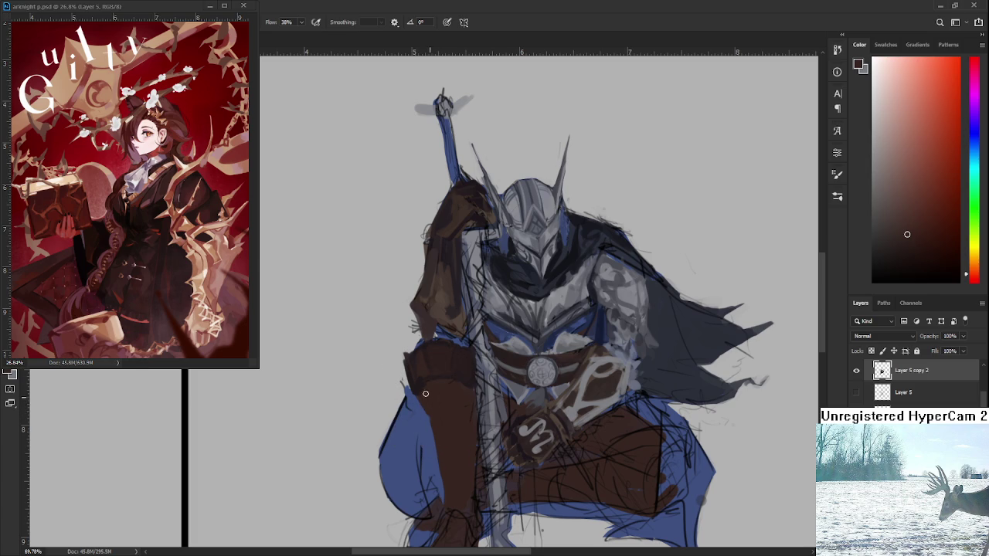
pyautogui.moveTo(424, 393); pyautogui.dragTo(410, 363)
# Darken the lower left leg with dark brown strokes.
pyautogui.scroll(-2, 457, 379)
pyautogui.scroll(-1, 457, 382)
pyautogui.scroll(2, 461, 388)
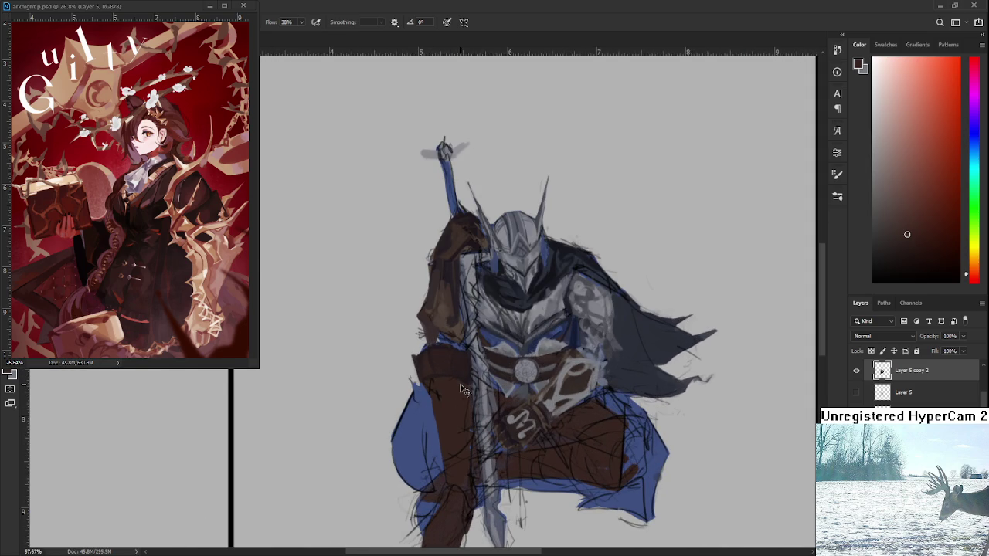
pyautogui.scroll(-1, 461, 379)
pyautogui.scroll(1, 461, 374)
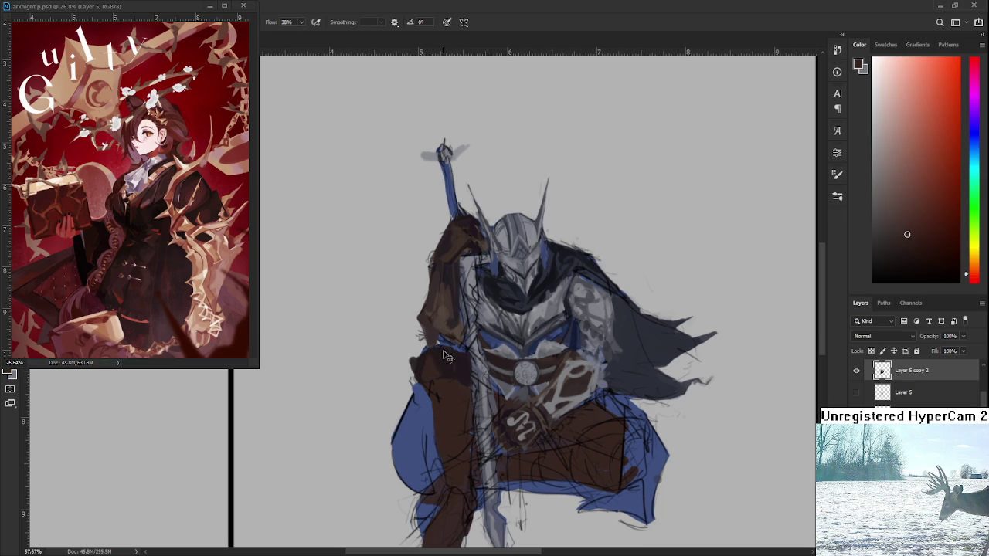
pyautogui.moveTo(433, 386); pyautogui.dragTo(417, 445)
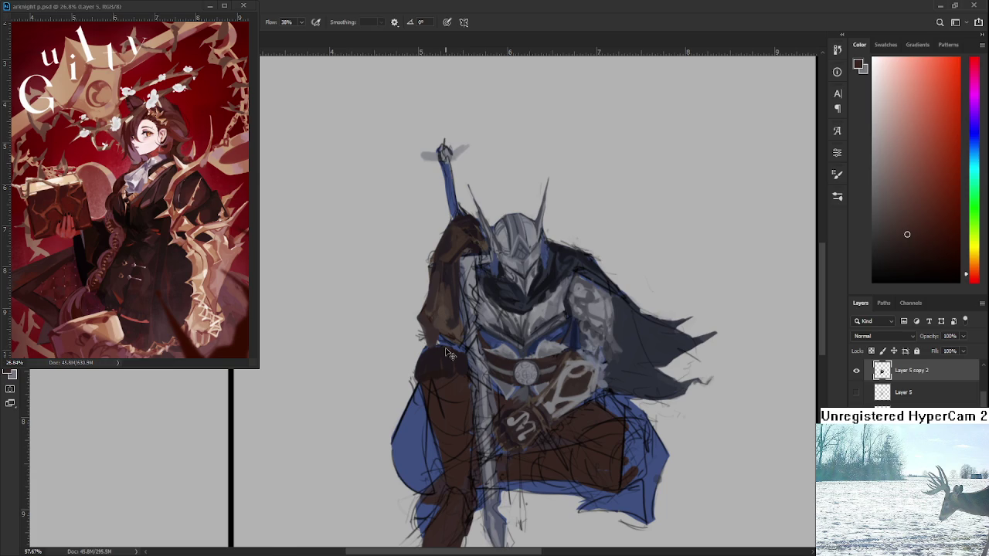
pyautogui.scroll(-2, 446, 353)
pyautogui.scroll(-2, 459, 340)
pyautogui.scroll(-2, 474, 329)
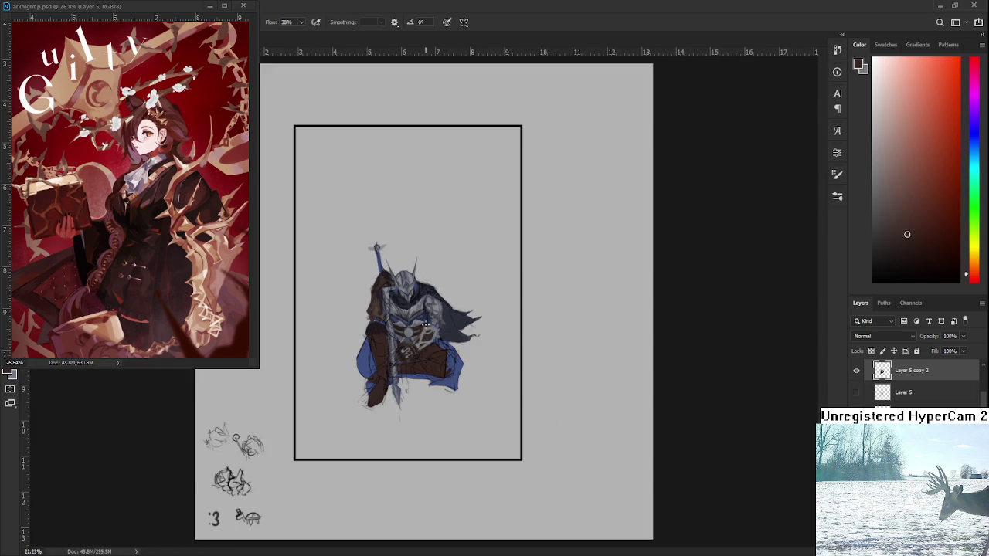
pyautogui.scroll(2, 421, 340)
pyautogui.scroll(2, 409, 370)
pyautogui.scroll(1, 398, 393)
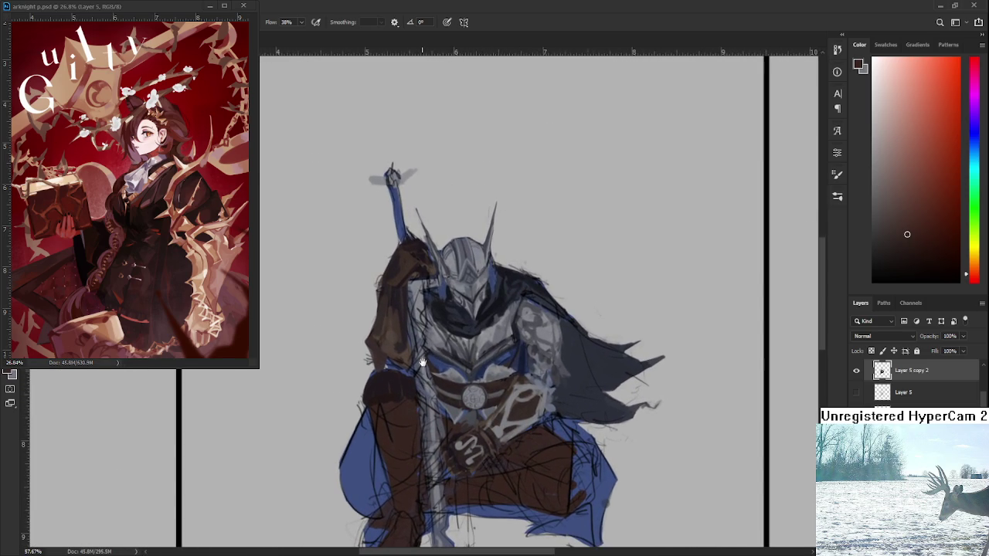
# Paint dark brown over the knee's sketch lines and blue highlights.
pyautogui.keyDown('alt'); pyautogui.click(395, 405); pyautogui.keyUp('alt')
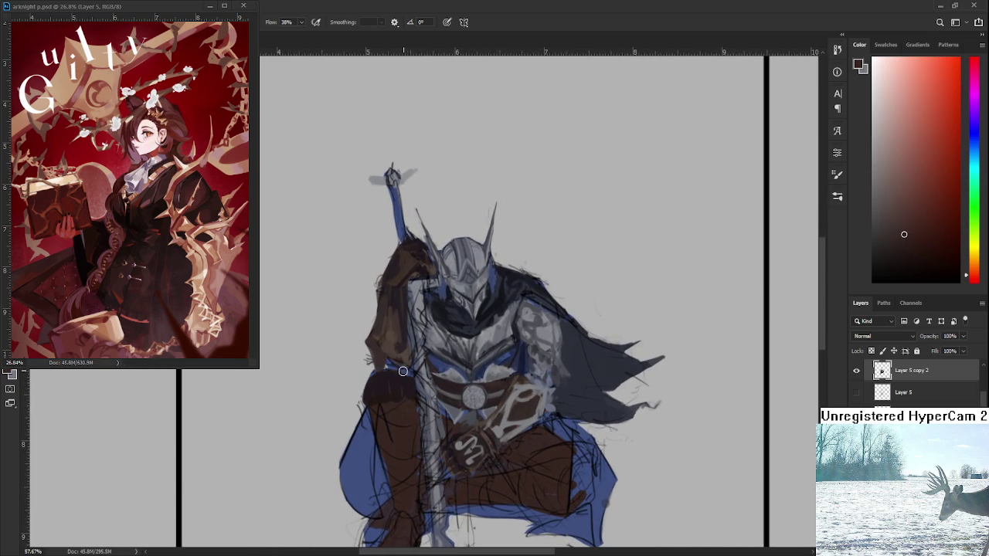
pyautogui.moveTo(375, 404)
pyautogui.mouseDown()
pyautogui.moveTo(389, 393)
pyautogui.moveTo(377, 404)
pyautogui.moveTo(398, 408)
pyautogui.moveTo(406, 395)
pyautogui.moveTo(366, 380)
pyautogui.moveTo(390, 369)
pyautogui.mouseUp()
pyautogui.keyDown('alt'); pyautogui.click(378, 396); pyautogui.keyUp('alt')
pyautogui.keyDown('alt'); pyautogui.click(388, 386); pyautogui.keyUp('alt')
pyautogui.keyDown('alt'); pyautogui.click(373, 391); pyautogui.keyUp('alt')
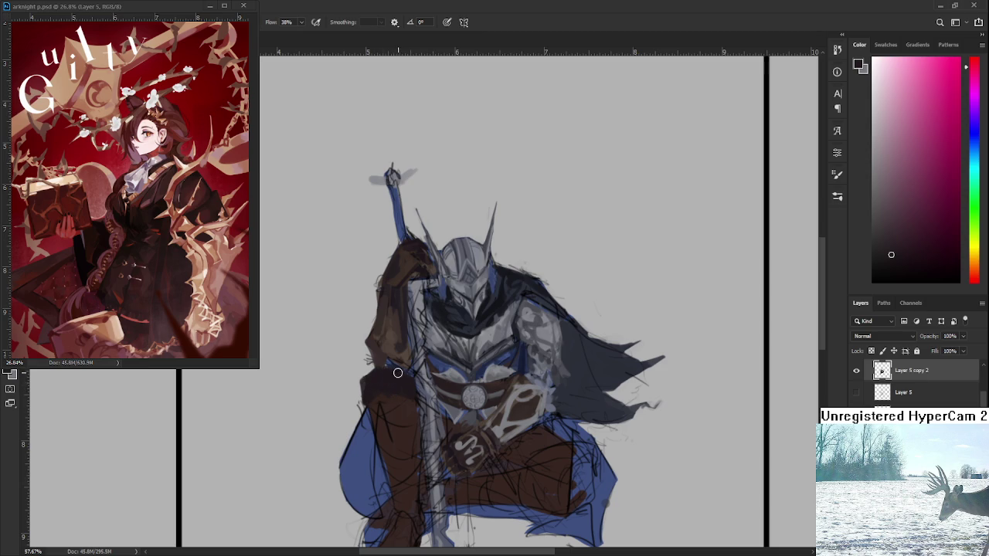
pyautogui.keyDown('alt'); pyautogui.click(403, 382); pyautogui.keyUp('alt')
pyautogui.hotkey('ctrl', 'z')
pyautogui.hotkey('ctrl', 'shift', 'z')
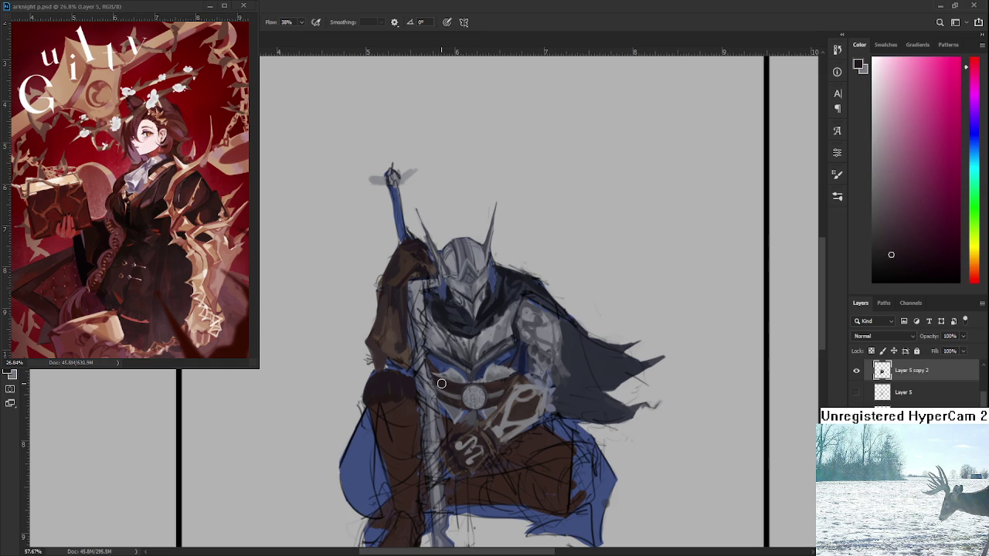
# Toggle Eraser and Brush, then sample a dark reddish-brown from the figure.
pyautogui.moveTo(441, 383); pyautogui.dragTo(438, 348)
pyautogui.keyDown('alt'); pyautogui.click(363, 357); pyautogui.keyUp('alt')
pyautogui.press('e')
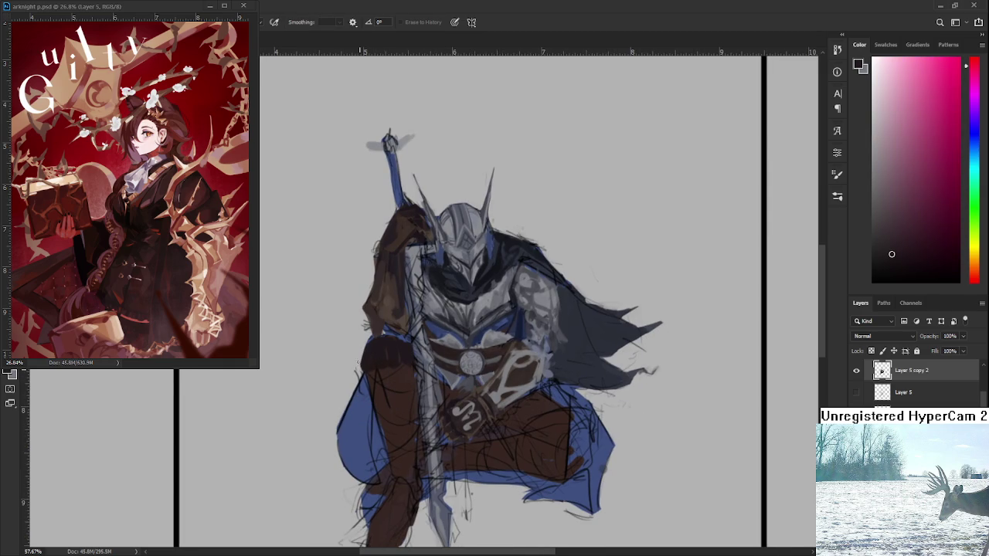
pyautogui.press('b')
pyautogui.keyDown('alt'); pyautogui.click(388, 369); pyautogui.keyUp('alt')
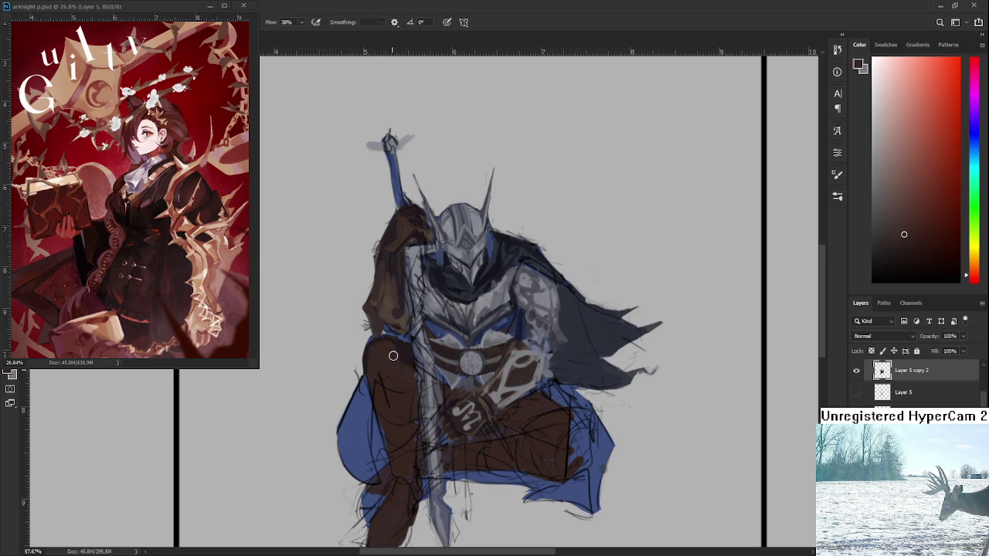
pyautogui.moveTo(406, 371)
pyautogui.keyDown('alt'); pyautogui.mouseDown()
pyautogui.moveTo(425, 332)
pyautogui.moveTo(402, 269)
pyautogui.mouseUp(); pyautogui.keyUp('alt')
# Paint brown strokes over the knight's left arm and shoulder.
pyautogui.moveTo(394, 232); pyautogui.dragTo(404, 291)
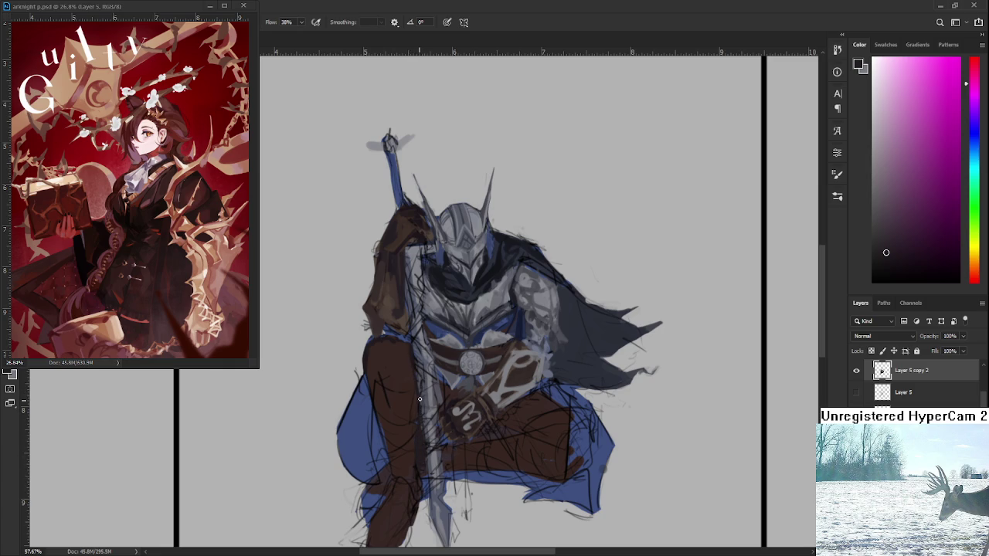
pyautogui.press('e')
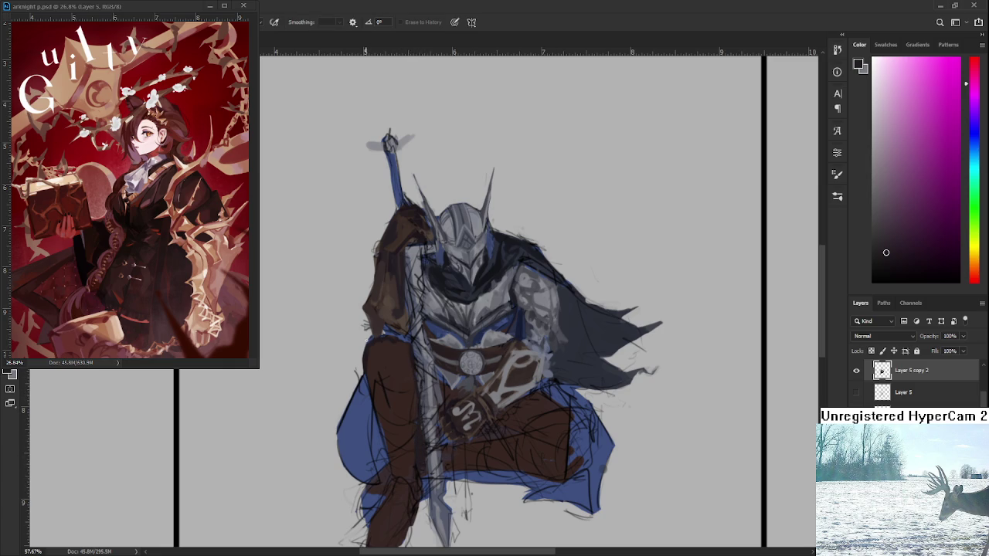
pyautogui.press('b')
pyautogui.keyDown('alt'); pyautogui.click(409, 343); pyautogui.keyUp('alt')
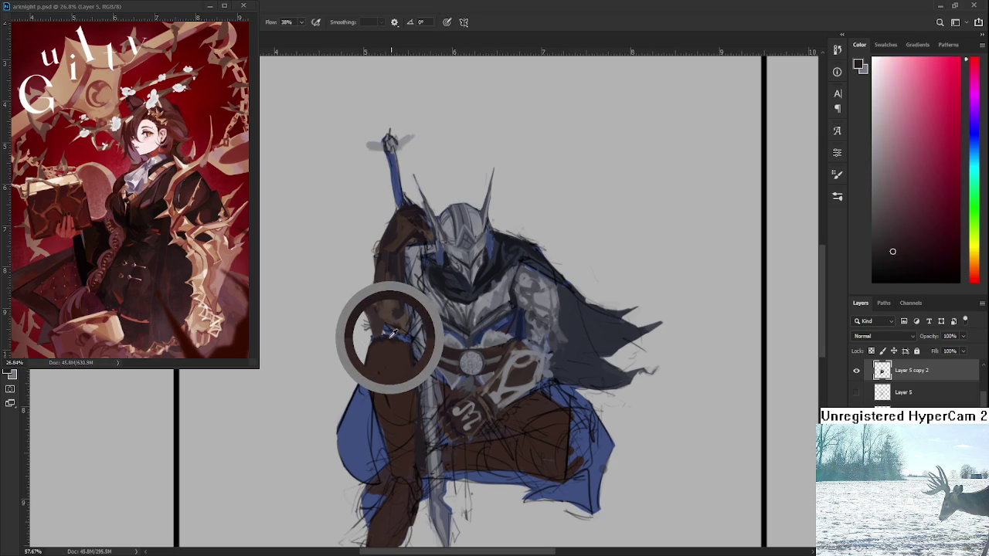
pyautogui.moveTo(404, 327); pyautogui.dragTo(423, 332)
pyautogui.keyDown('alt'); pyautogui.click(385, 334); pyautogui.keyUp('alt')
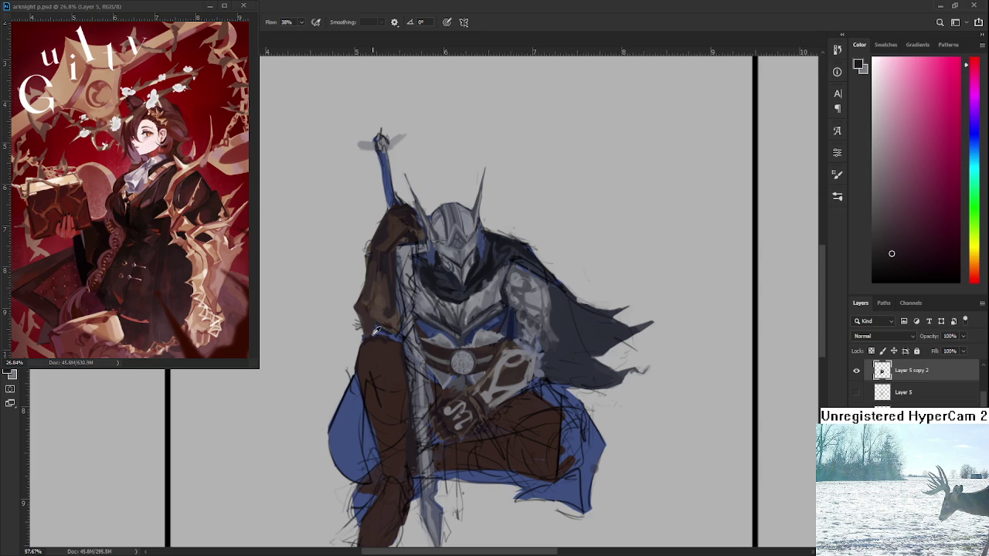
pyautogui.keyDown('alt'); pyautogui.click(400, 226); pyautogui.keyUp('alt')
pyautogui.scroll(-3, 389, 342)
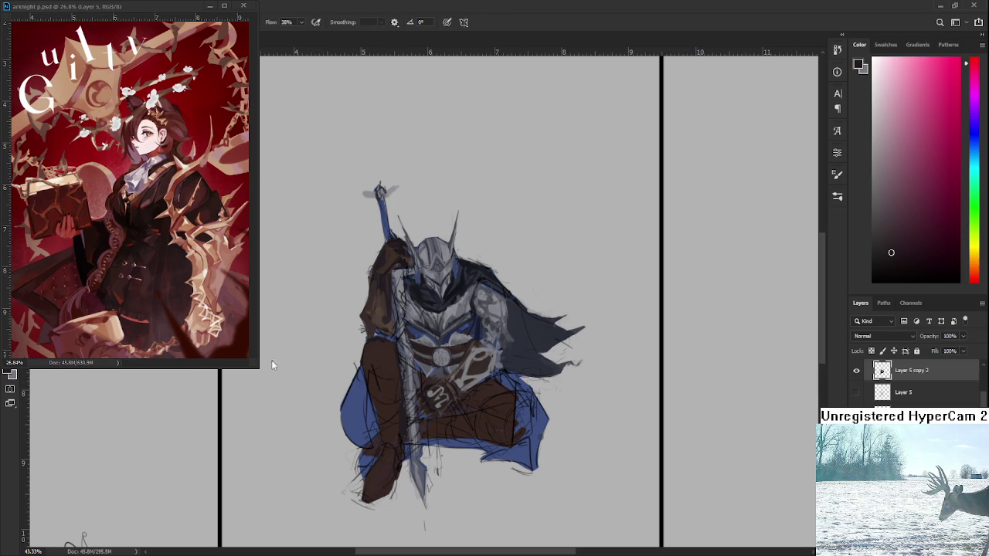
pyautogui.scroll(5, 433, 345)
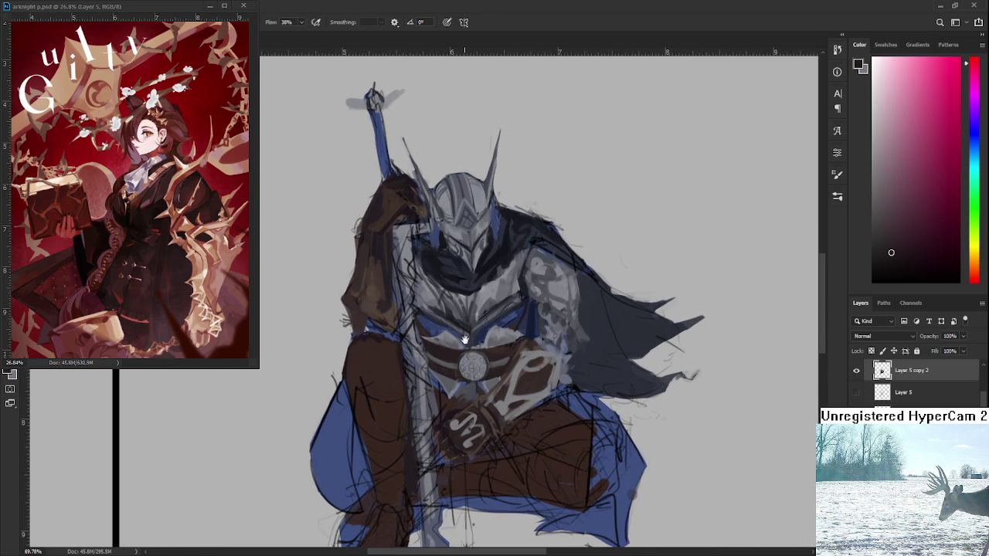
pyautogui.moveTo(461, 338); pyautogui.dragTo(479, 362)
pyautogui.keyDown('alt'); pyautogui.click(419, 380); pyautogui.keyUp('alt')
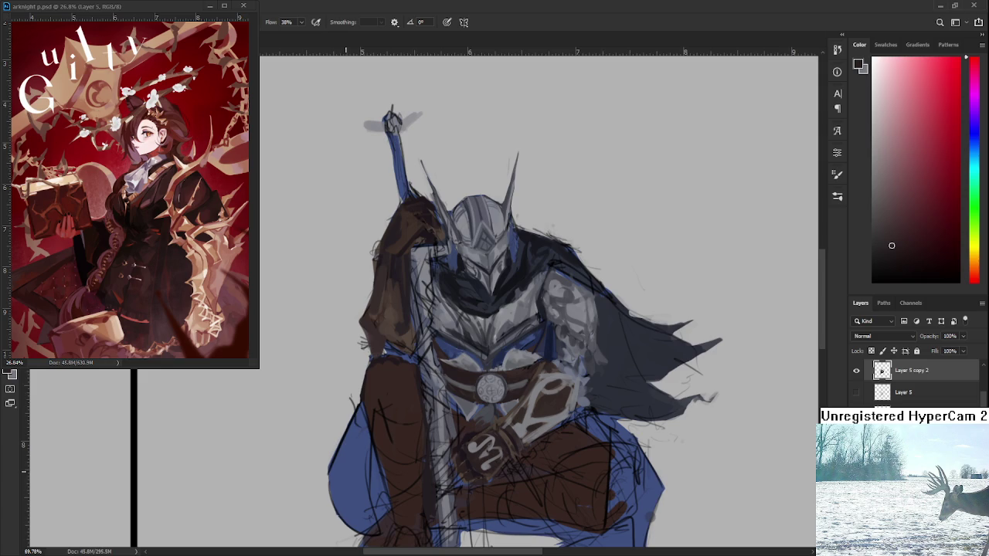
pyautogui.scroll(-1, 350, 468)
pyautogui.scroll(-1, 350, 469)
pyautogui.scroll(-1, 350, 469)
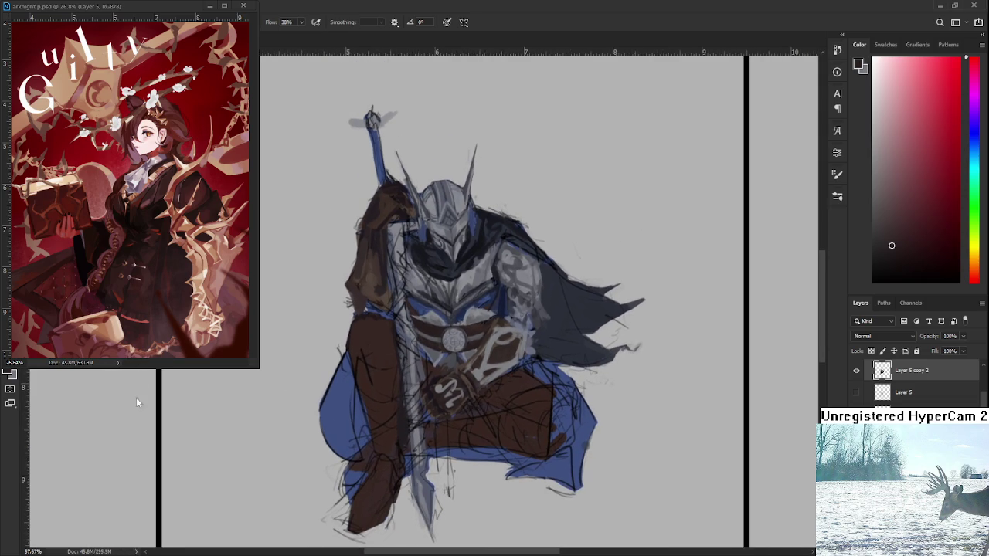
# Sample dark reddish-browns from the knight's arm and trousers.
pyautogui.scroll(-1, 371, 389)
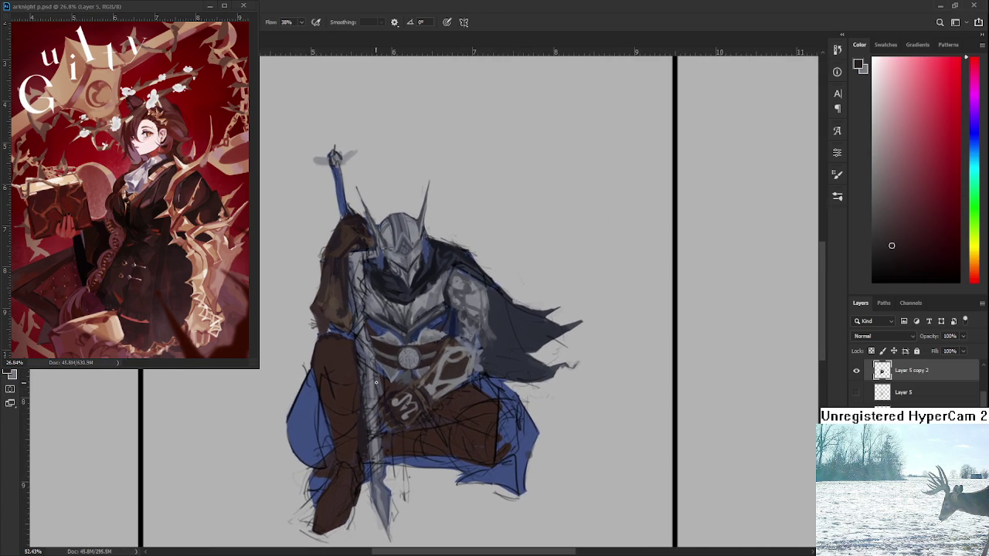
pyautogui.keyDown('alt'); pyautogui.click(340, 273); pyautogui.keyUp('alt')
pyautogui.moveTo(368, 377); pyautogui.dragTo(374, 389)
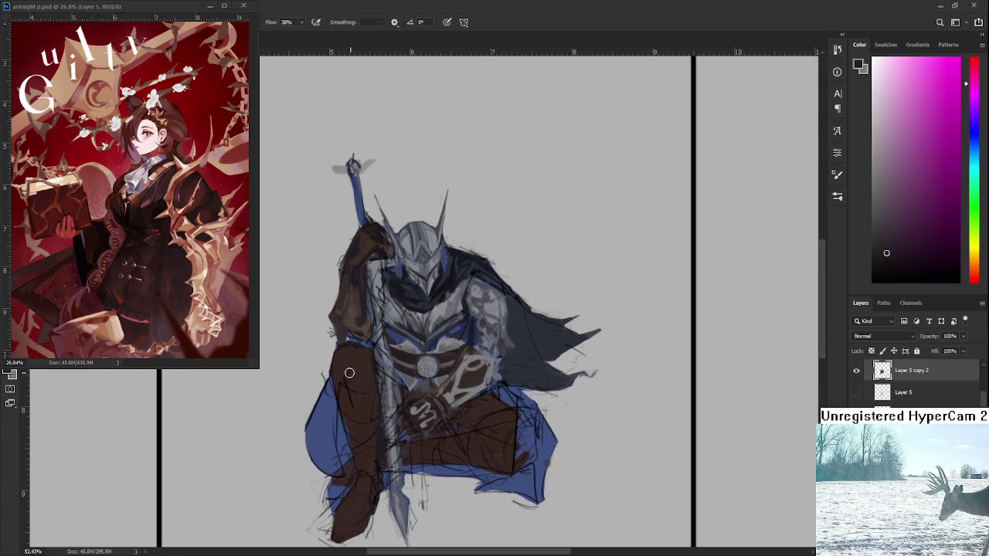
pyautogui.keyDown('alt'); pyautogui.click(365, 380); pyautogui.keyUp('alt')
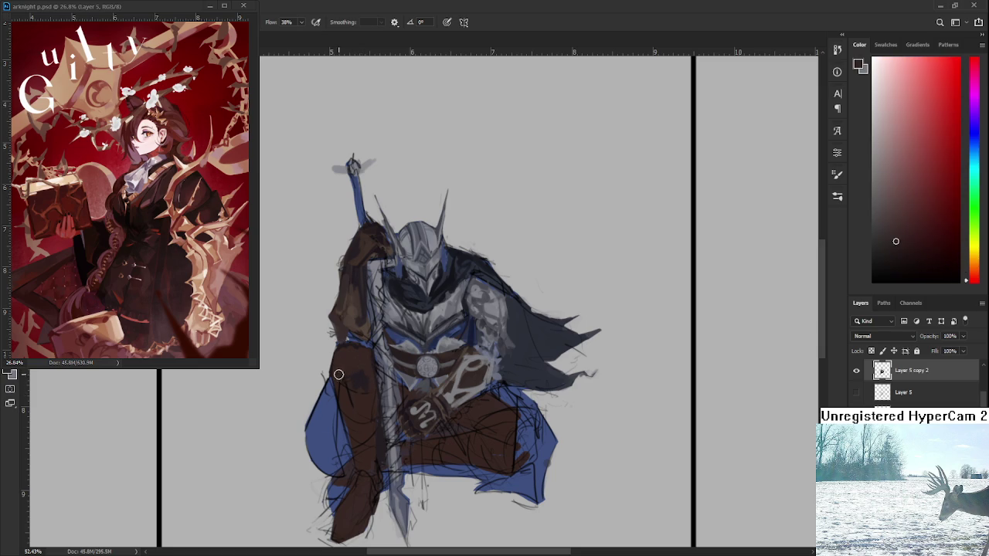
pyautogui.keyDown('alt'); pyautogui.click(354, 390); pyautogui.keyUp('alt')
pyautogui.moveTo(397, 381); pyautogui.dragTo(376, 389)
pyautogui.keyDown('alt'); pyautogui.click(386, 408); pyautogui.keyUp('alt')
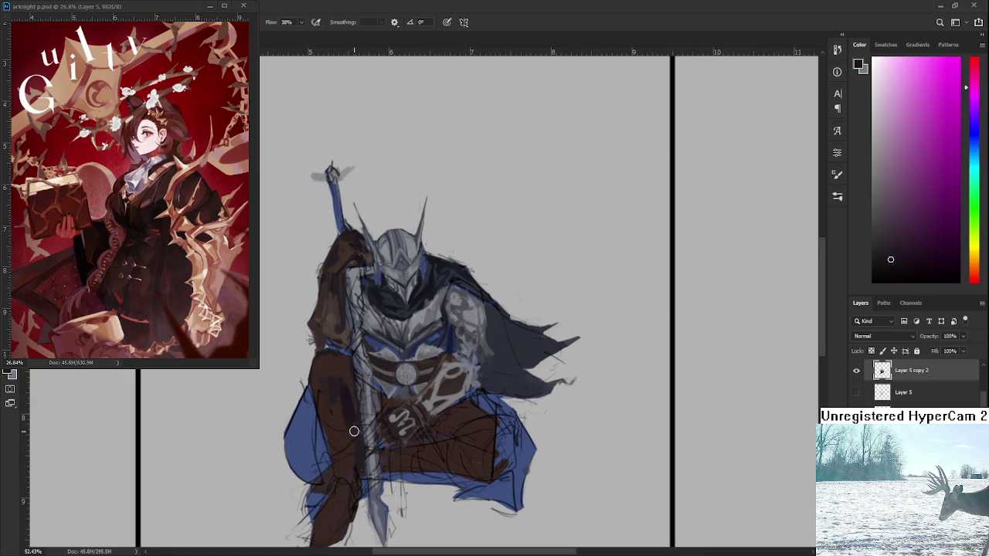
pyautogui.keyDown('alt'); pyautogui.click(341, 412); pyautogui.keyUp('alt')
pyautogui.keyDown('alt'); pyautogui.click(351, 402); pyautogui.keyUp('alt')
pyautogui.moveTo(339, 413); pyautogui.dragTo(366, 406)
# Sample redder and darker shades along the leg up to the belt.
pyautogui.keyDown('alt'); pyautogui.click(376, 391); pyautogui.keyUp('alt')
pyautogui.keyDown('alt'); pyautogui.click(358, 411); pyautogui.keyUp('alt')
pyautogui.keyDown('alt'); pyautogui.click(353, 392); pyautogui.keyUp('alt')
pyautogui.keyDown('alt'); pyautogui.click(341, 394); pyautogui.keyUp('alt')
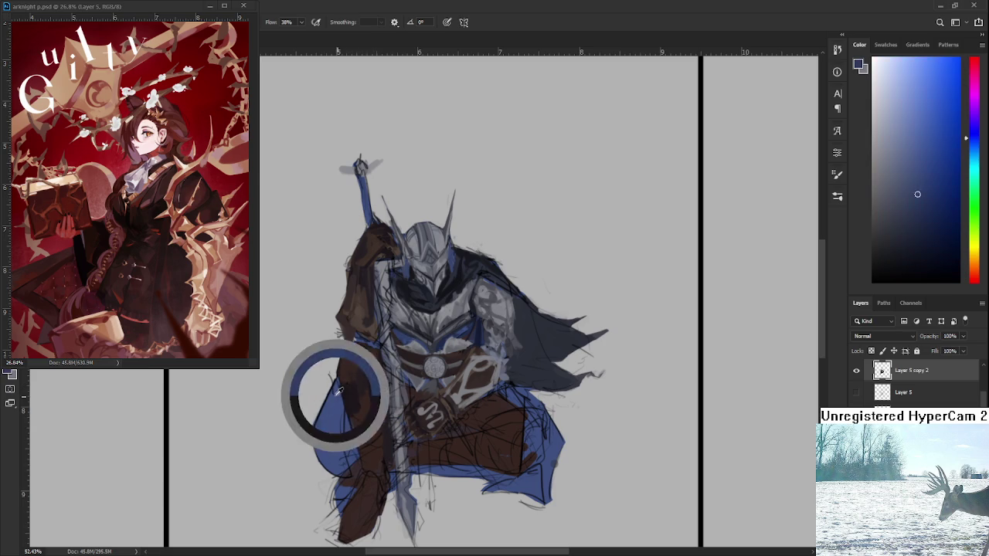
pyautogui.keyDown('alt'); pyautogui.click(347, 380); pyautogui.keyUp('alt')
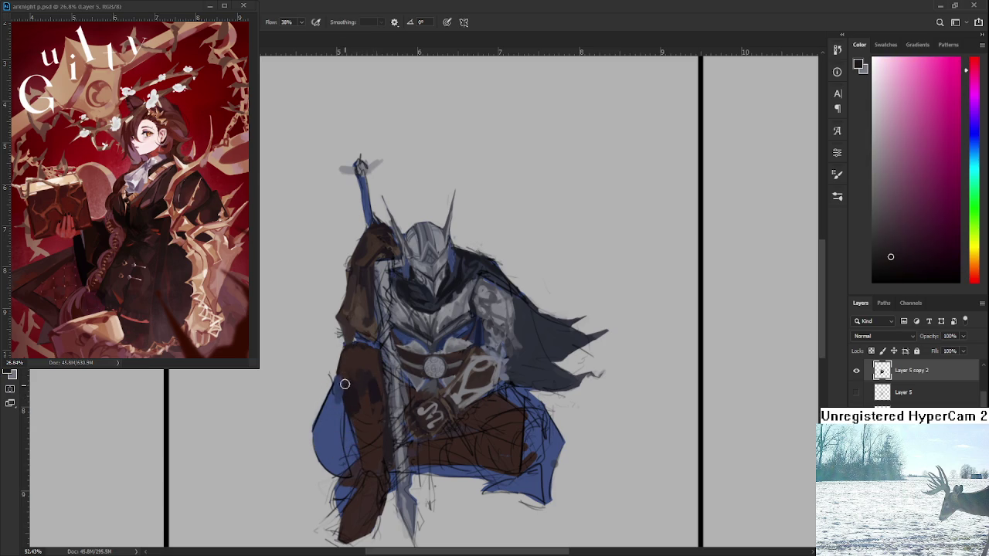
pyautogui.keyDown('alt'); pyautogui.click(349, 390); pyautogui.keyUp('alt')
pyautogui.keyDown('alt'); pyautogui.click(369, 363); pyautogui.keyUp('alt')
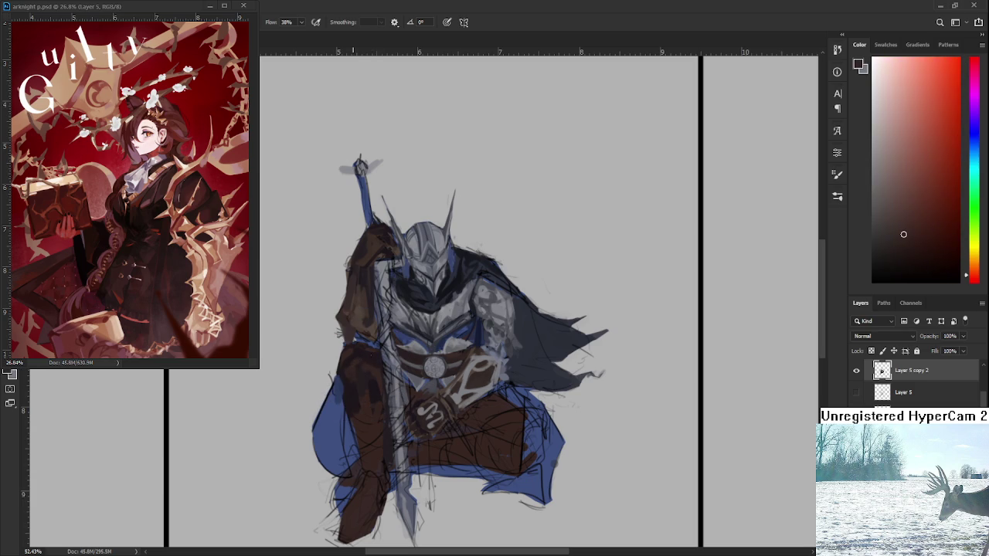
pyautogui.keyDown('alt'); pyautogui.click(375, 355); pyautogui.keyUp('alt')
pyautogui.keyDown('alt'); pyautogui.click(384, 355); pyautogui.keyUp('alt')
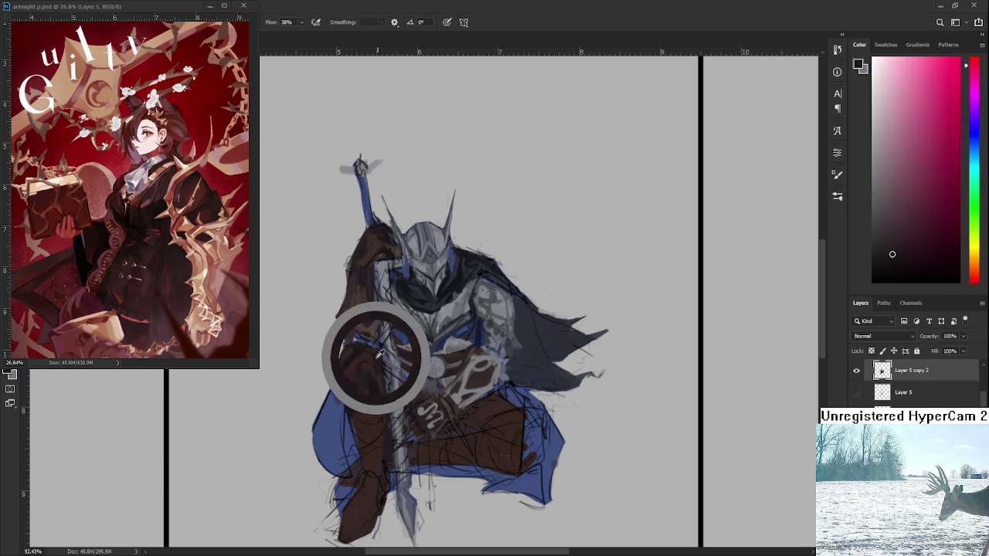
pyautogui.moveTo(368, 422); pyautogui.dragTo(368, 394)
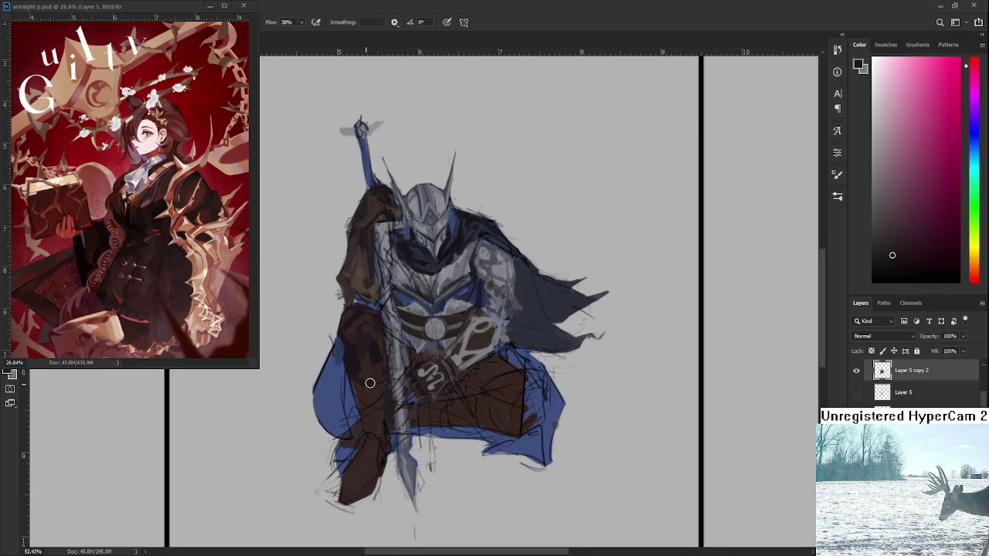
# Pick a dark brown and paint shading over the belt and left leg.
pyautogui.keyDown('alt'); pyautogui.click(363, 375); pyautogui.keyUp('alt')
pyautogui.keyDown('alt'); pyautogui.click(366, 397); pyautogui.keyUp('alt')
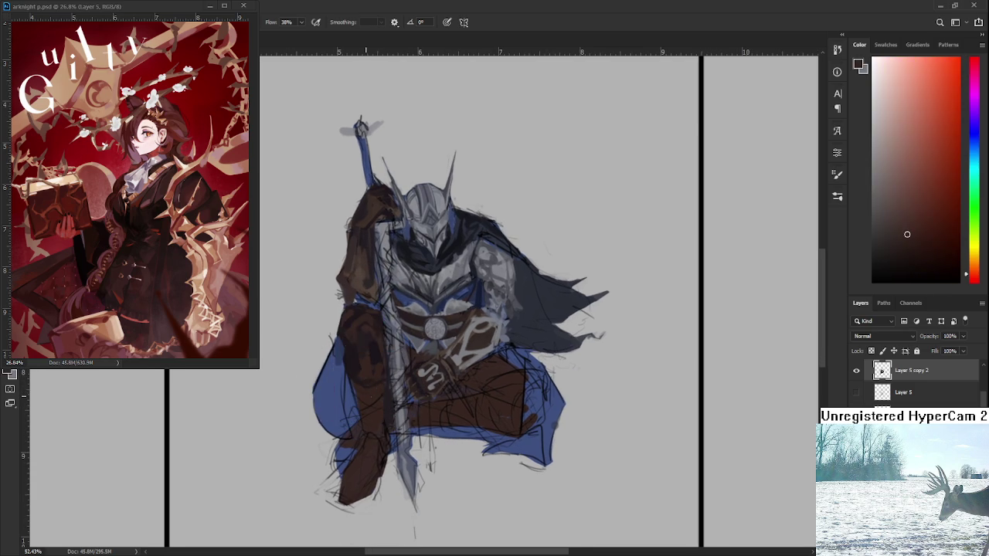
pyautogui.keyDown('alt'); pyautogui.click(397, 379); pyautogui.keyUp('alt')
pyautogui.keyDown('alt'); pyautogui.click(377, 355); pyautogui.keyUp('alt')
pyautogui.keyDown('alt'); pyautogui.click(375, 349); pyautogui.keyUp('alt')
pyautogui.moveTo(380, 351); pyautogui.dragTo(383, 351)
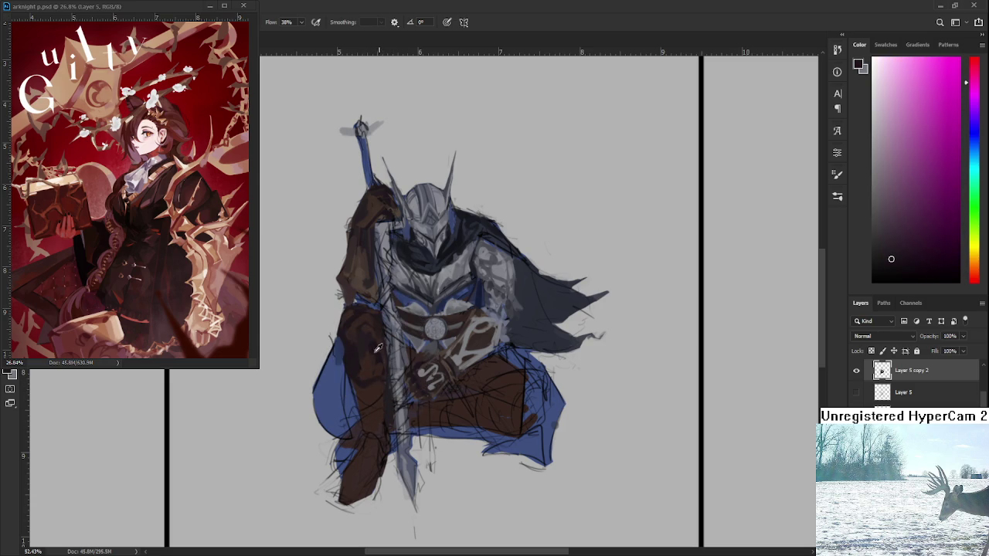
pyautogui.keyDown('alt'); pyautogui.click(369, 359); pyautogui.keyUp('alt')
pyautogui.keyDown('alt'); pyautogui.click(364, 353); pyautogui.keyUp('alt')
pyautogui.moveTo(376, 352); pyautogui.dragTo(371, 350)
# Resample dark red and brown shades from the leg.
pyautogui.keyDown('alt'); pyautogui.click(375, 361); pyautogui.keyUp('alt')
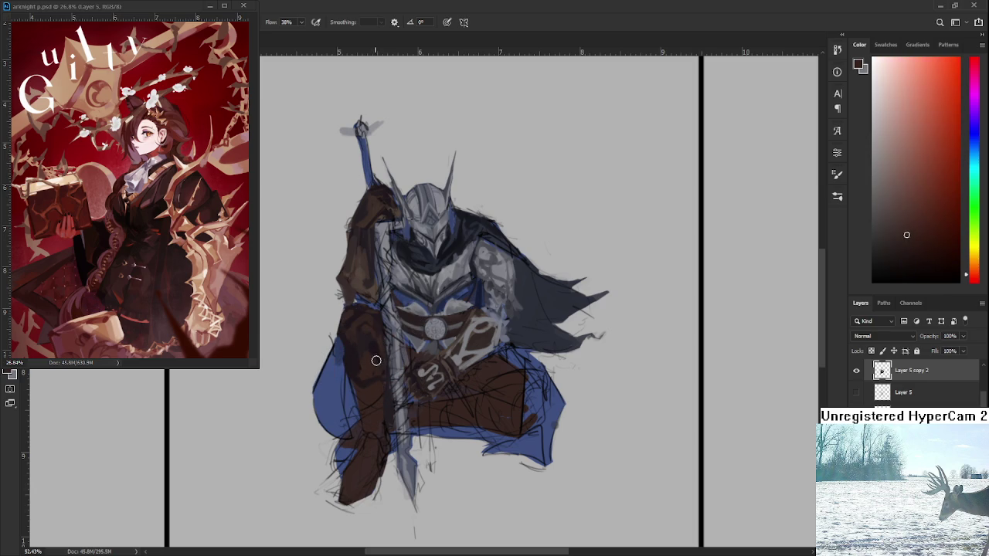
pyautogui.keyDown('alt'); pyautogui.click(382, 359); pyautogui.keyUp('alt')
pyautogui.keyDown('alt'); pyautogui.click(379, 350); pyautogui.keyUp('alt')
pyautogui.keyDown('alt'); pyautogui.click(378, 373); pyautogui.keyUp('alt')
pyautogui.keyDown('alt'); pyautogui.click(381, 371); pyautogui.keyUp('alt')
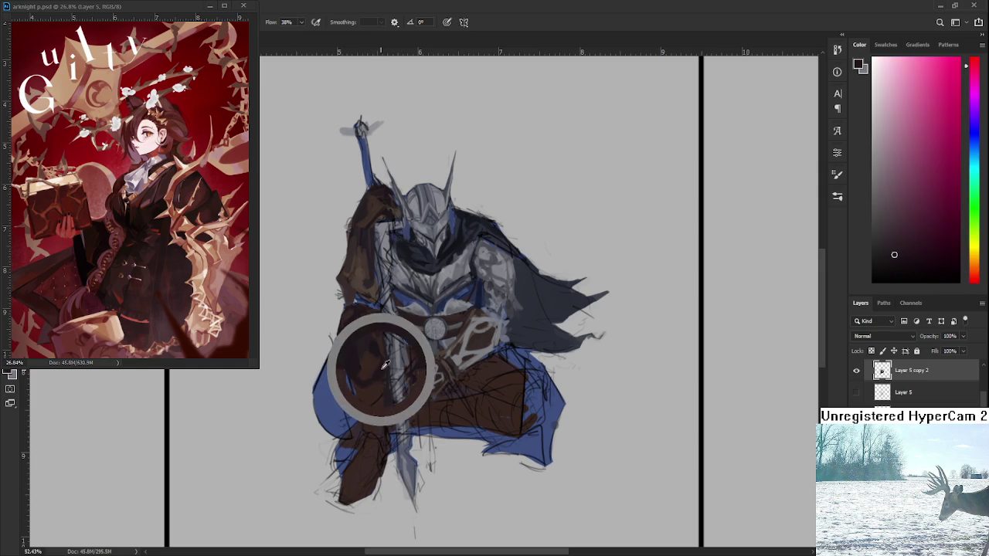
pyautogui.keyDown('alt'); pyautogui.click(377, 376); pyautogui.keyUp('alt')
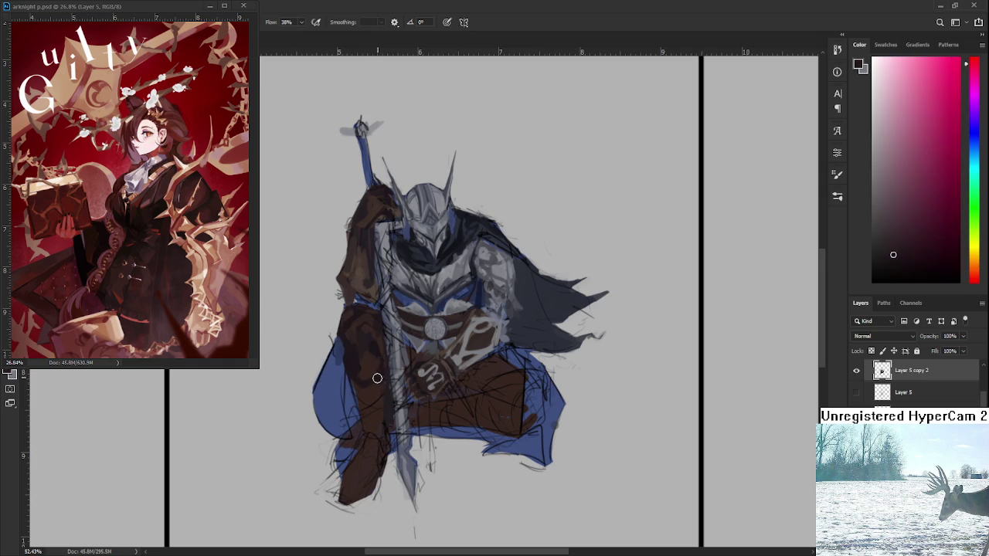
pyautogui.keyDown('alt'); pyautogui.click(379, 375); pyautogui.keyUp('alt')
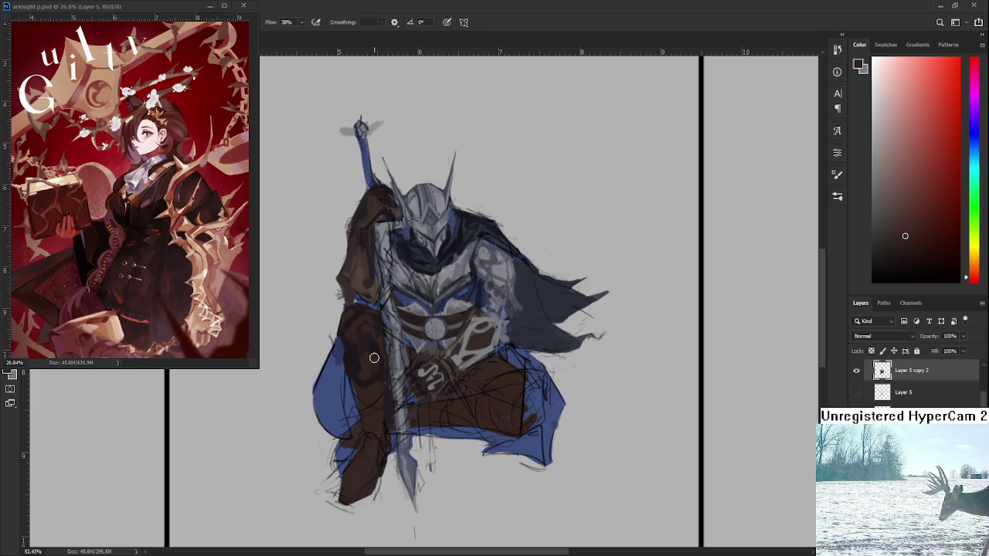
pyautogui.scroll(2, 369, 356)
# Zoom in on the thigh and paint darker brown strokes sampled from it.
pyautogui.scroll(1, 351, 360)
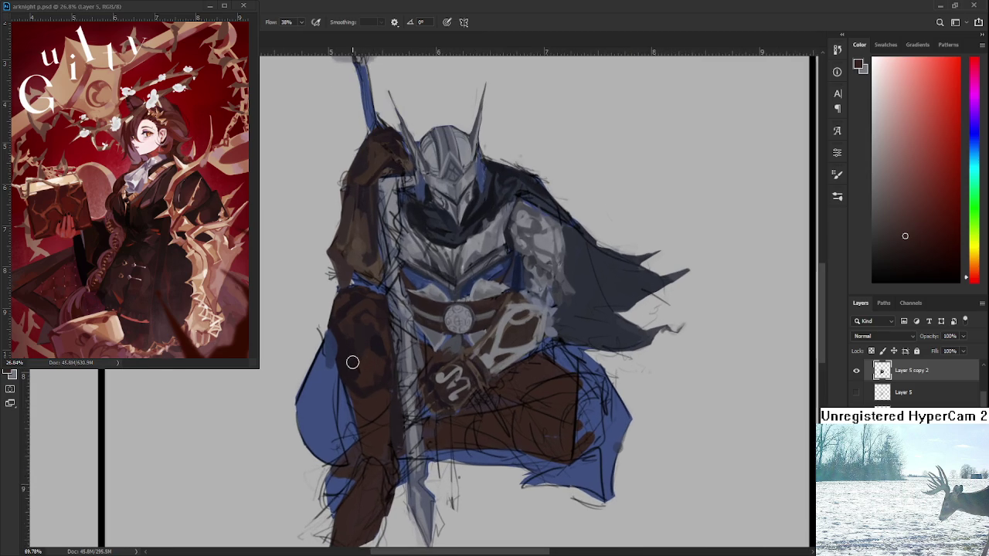
pyautogui.scroll(1, 351, 360)
pyautogui.keyDown('alt'); pyautogui.click(365, 375); pyautogui.keyUp('alt')
pyautogui.moveTo(339, 316); pyautogui.dragTo(367, 366)
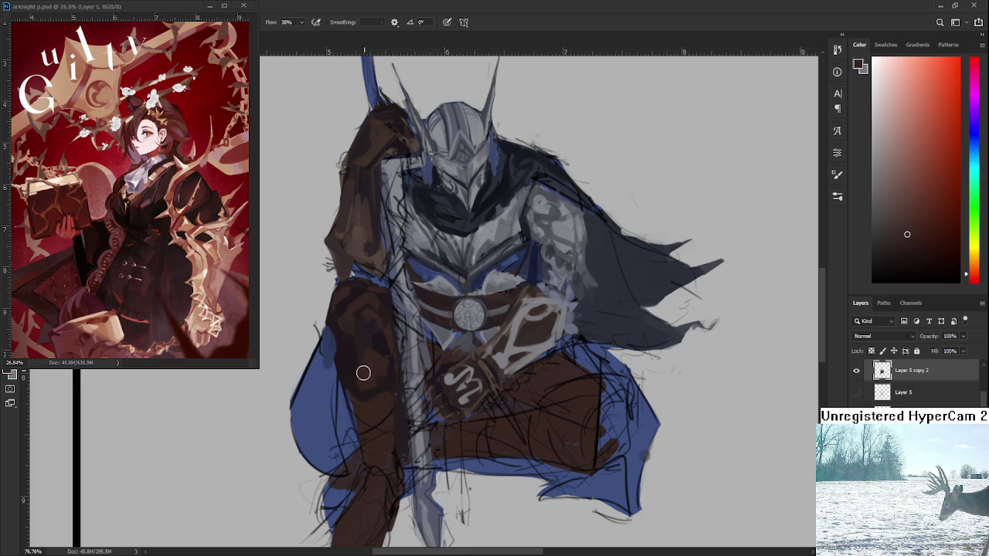
pyautogui.keyDown('alt'); pyautogui.click(382, 344); pyautogui.keyUp('alt')
pyautogui.scroll(-1, 378, 398)
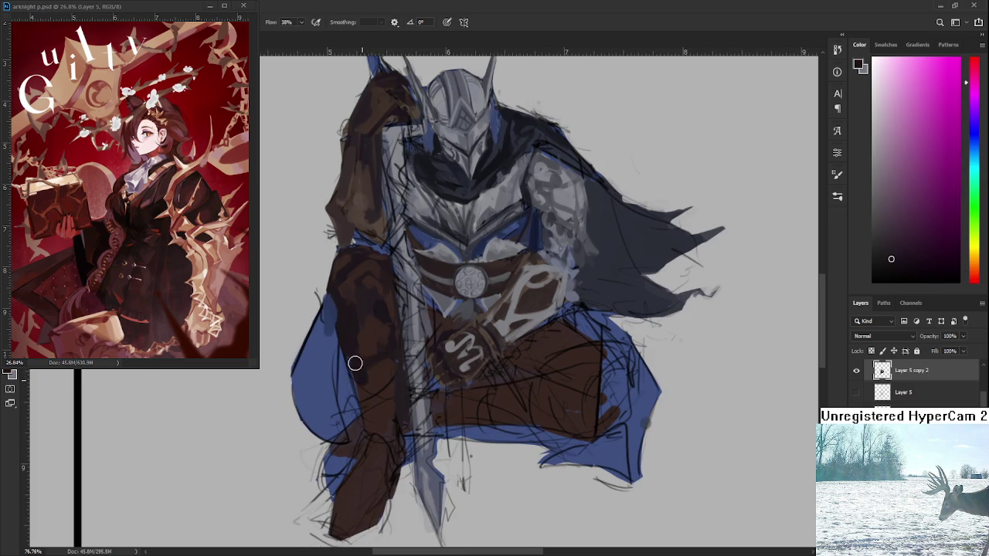
# Sample dark brown-red and crimson-brown shades from the upper thigh.
pyautogui.keyDown('alt'); pyautogui.click(381, 371); pyautogui.keyUp('alt')
pyautogui.keyDown('alt'); pyautogui.click(378, 363); pyautogui.keyUp('alt')
pyautogui.keyDown('alt'); pyautogui.click(392, 360); pyautogui.keyUp('alt')
pyautogui.keyDown('alt'); pyautogui.click(395, 363); pyautogui.keyUp('alt')
pyautogui.scroll(-1, 396, 366)
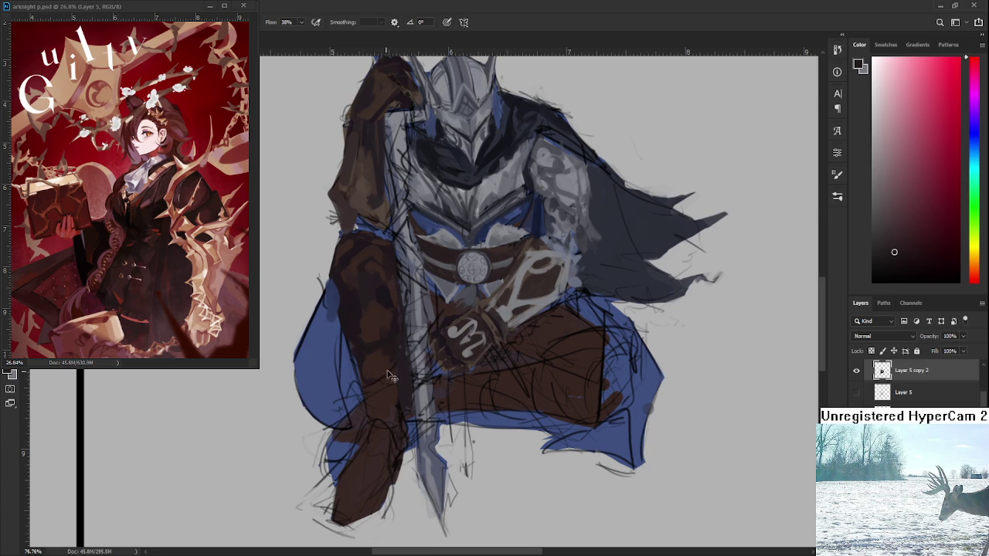
# Sample dark red-brown and crimson tones from the thigh down toward the lower leg.
pyautogui.keyDown('alt'); pyautogui.click(371, 390); pyautogui.keyUp('alt')
pyautogui.keyDown('alt'); pyautogui.click(364, 386); pyautogui.keyUp('alt')
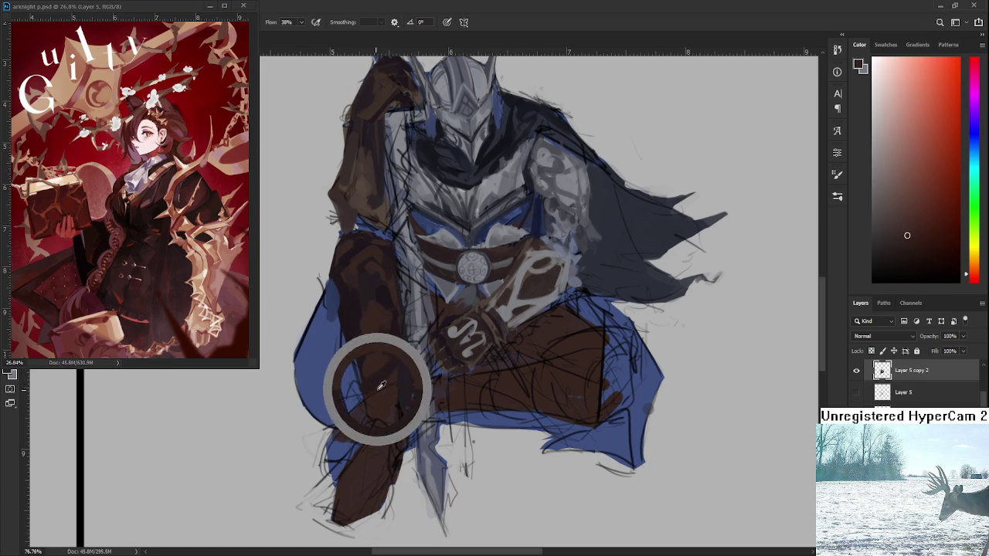
pyautogui.keyDown('alt'); pyautogui.click(376, 376); pyautogui.keyUp('alt')
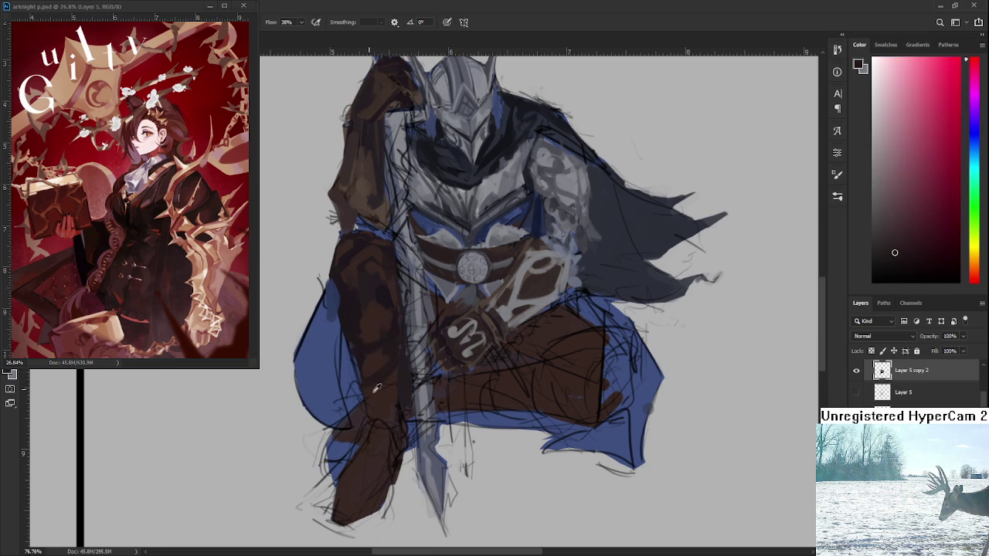
pyautogui.keyDown('alt'); pyautogui.click(377, 386); pyautogui.keyUp('alt')
pyautogui.keyDown('alt'); pyautogui.click(386, 398); pyautogui.keyUp('alt')
pyautogui.keyDown('alt'); pyautogui.click(407, 410); pyautogui.keyUp('alt')
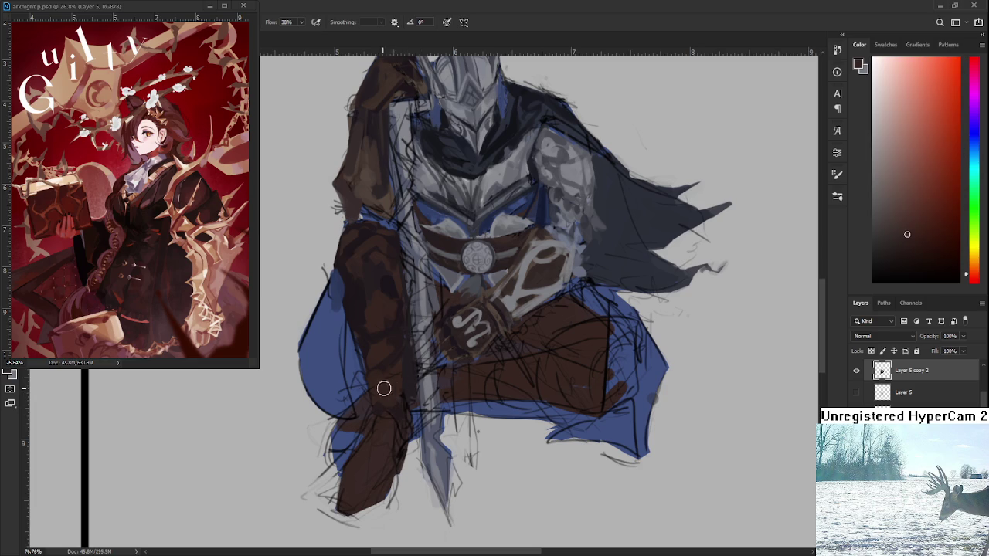
# Sample several dark red-brown shades from the lower leg.
pyautogui.scroll(-5, 423, 381)
pyautogui.scroll(-2, 423, 380)
pyautogui.scroll(2, 429, 355)
pyautogui.scroll(4, 429, 354)
pyautogui.keyDown('alt'); pyautogui.click(391, 316); pyautogui.keyUp('alt')
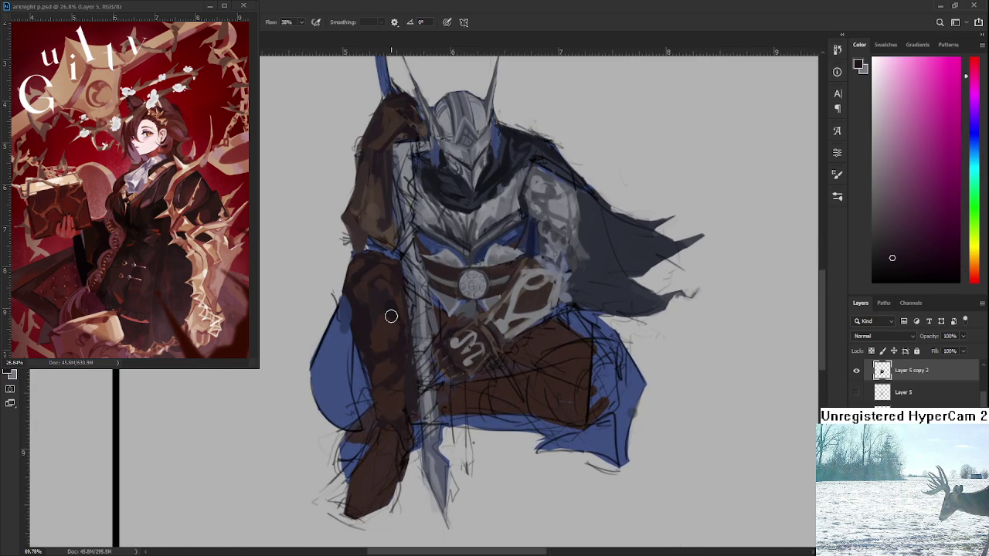
pyautogui.scroll(-1, 391, 316)
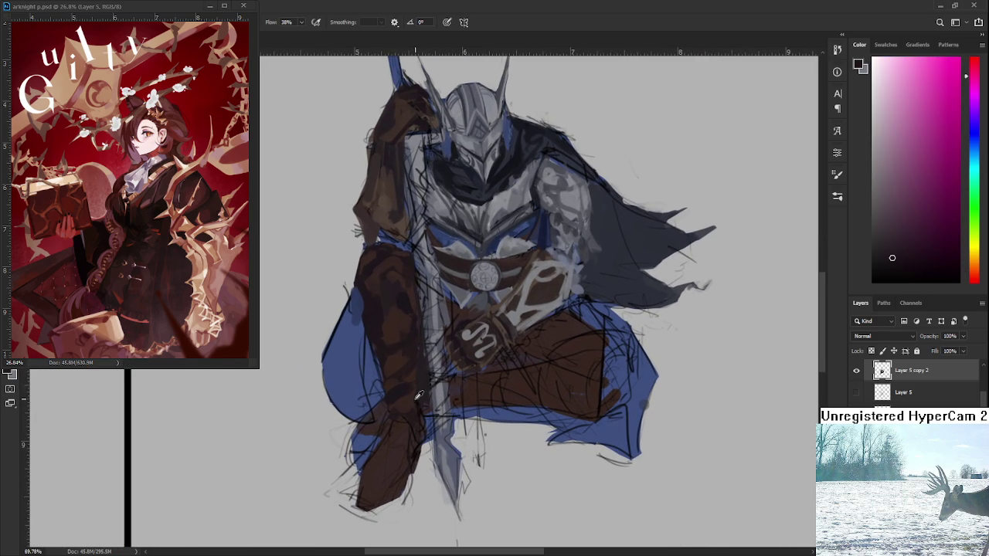
pyautogui.keyDown('alt'); pyautogui.click(407, 396); pyautogui.keyUp('alt')
pyautogui.keyDown('alt'); pyautogui.click(408, 388); pyautogui.keyUp('alt')
pyautogui.keyDown('alt'); pyautogui.click(404, 397); pyautogui.keyUp('alt')
# Zoom out and tilt the canvas view with the Rotate View tool.
pyautogui.scroll(-3, 424, 403)
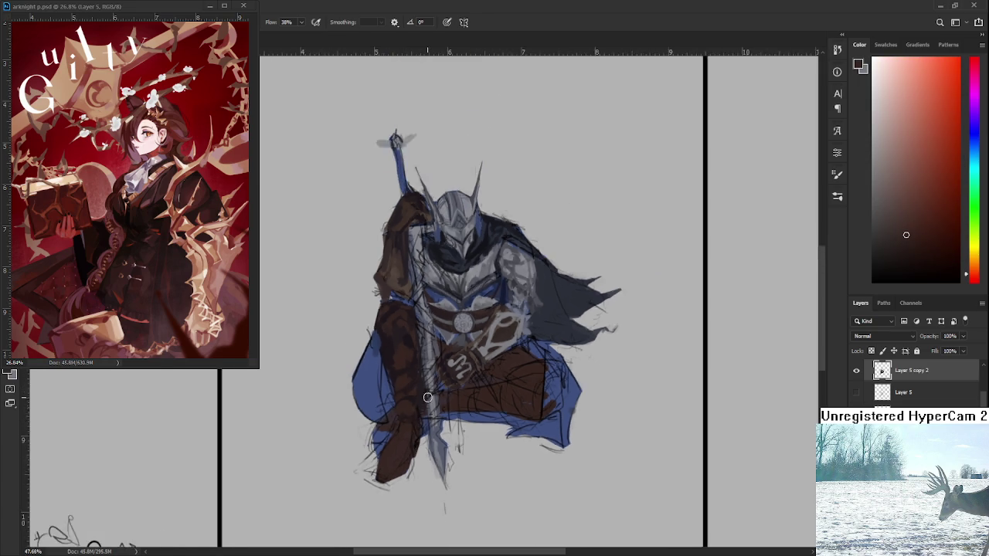
pyautogui.scroll(-2, 424, 402)
pyautogui.scroll(1, 411, 411)
pyautogui.scroll(1, 411, 390)
pyautogui.scroll(1, 410, 383)
pyautogui.press('r')
pyautogui.moveTo(409, 379); pyautogui.dragTo(477, 376)
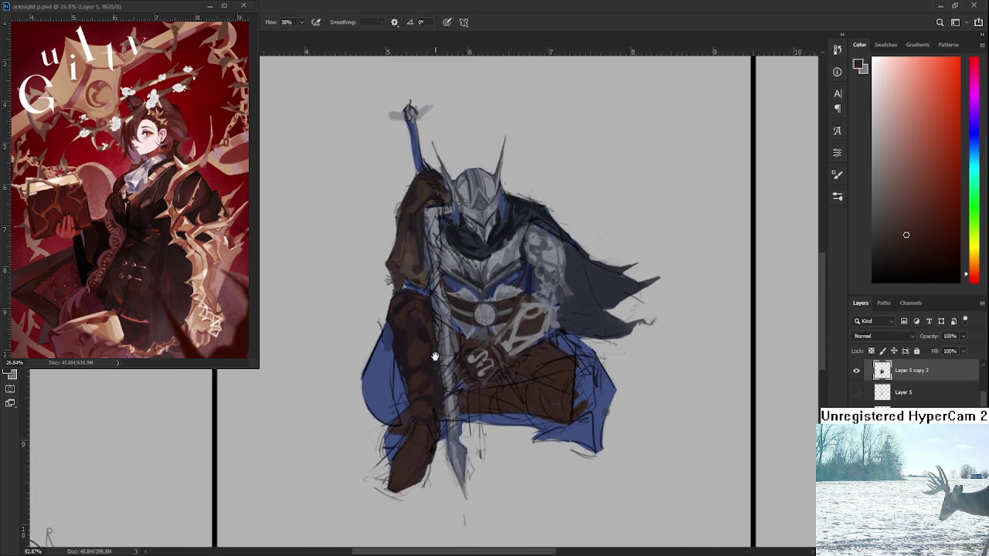
# Paint light-brown strokes across the knight's left arm and forearm.
pyautogui.keyDown('alt'); pyautogui.click(477, 376); pyautogui.keyUp('alt')
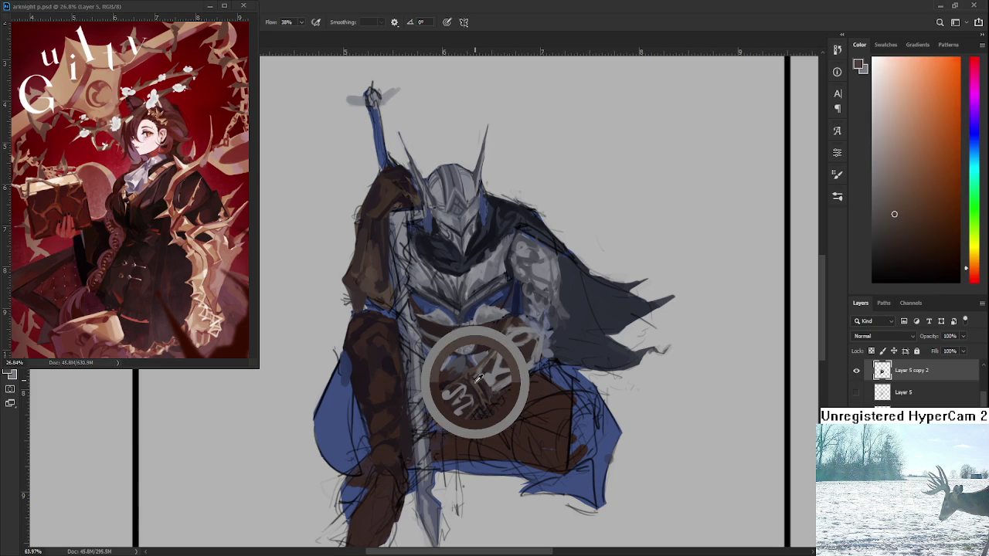
pyautogui.moveTo(942, 194); pyautogui.dragTo(909, 213)
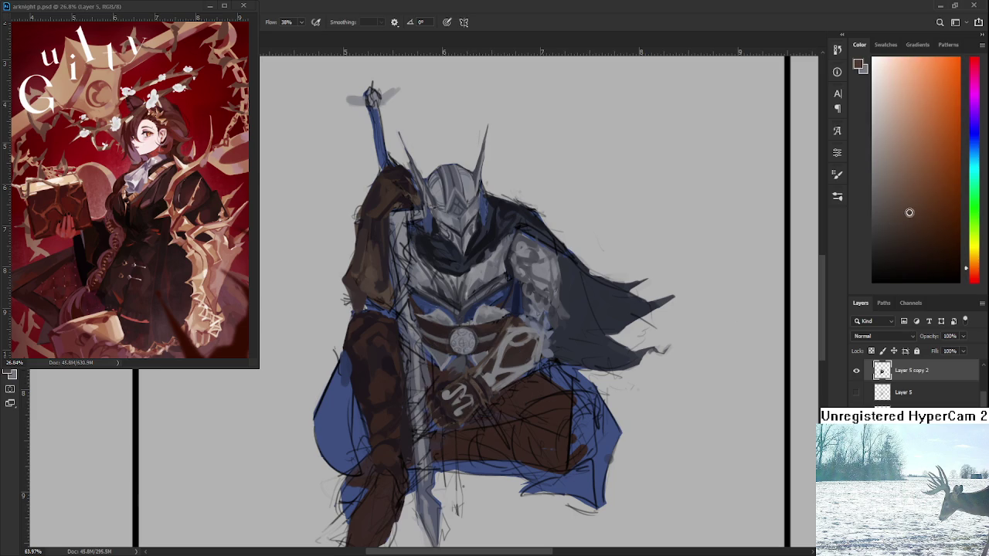
pyautogui.moveTo(346, 352); pyautogui.dragTo(394, 359)
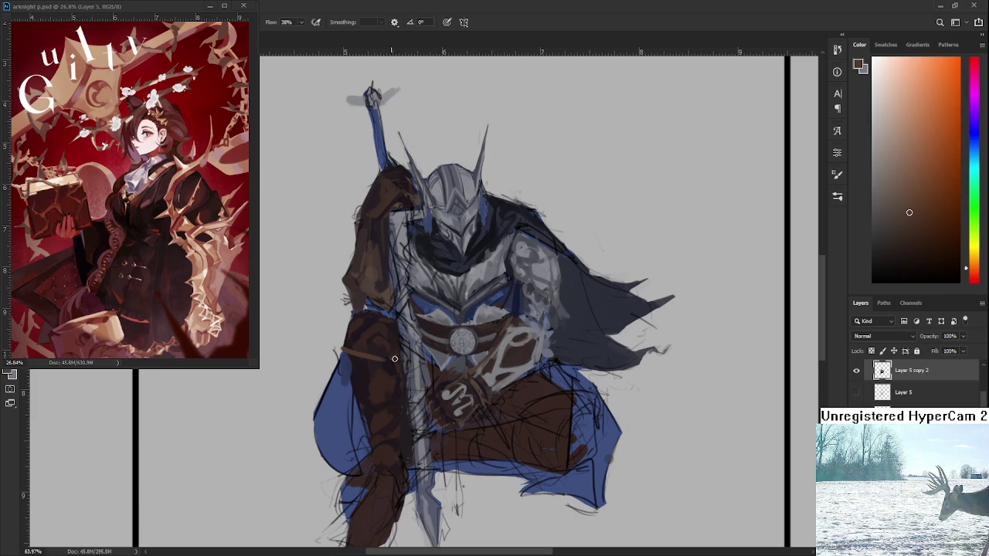
pyautogui.keyDown('alt'); pyautogui.click(352, 346); pyautogui.keyUp('alt')
pyautogui.keyDown('alt'); pyautogui.click(375, 347); pyautogui.keyUp('alt')
pyautogui.keyDown('alt'); pyautogui.click(375, 353); pyautogui.keyUp('alt')
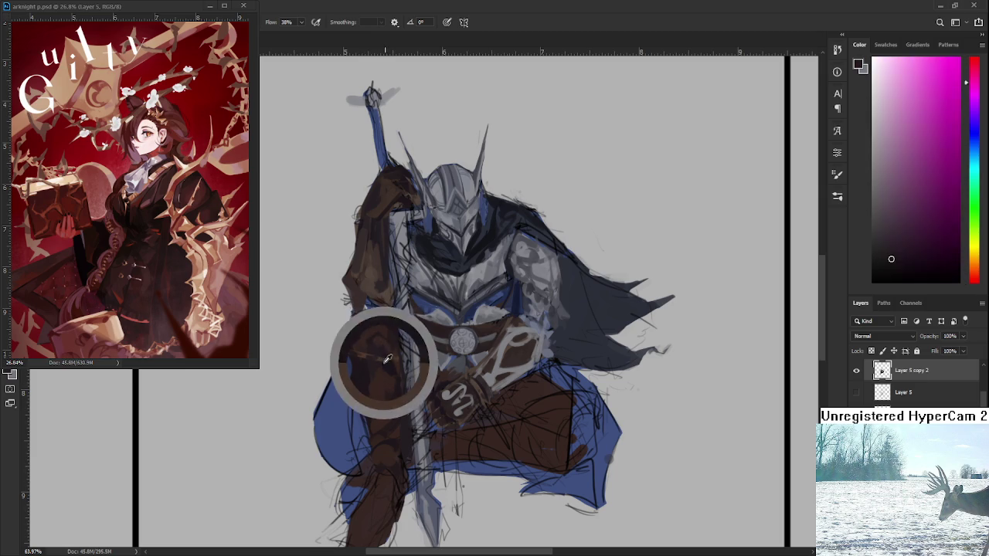
pyautogui.keyDown('alt'); pyautogui.click(385, 361); pyautogui.keyUp('alt')
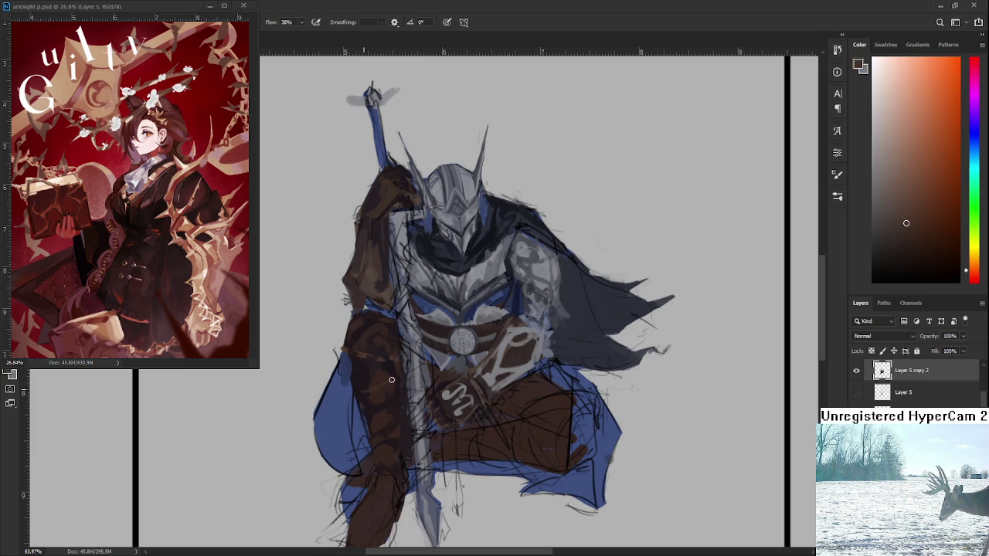
pyautogui.moveTo(400, 366)
pyautogui.mouseDown()
pyautogui.moveTo(352, 374)
pyautogui.moveTo(391, 388)
pyautogui.moveTo(409, 330)
pyautogui.mouseUp()
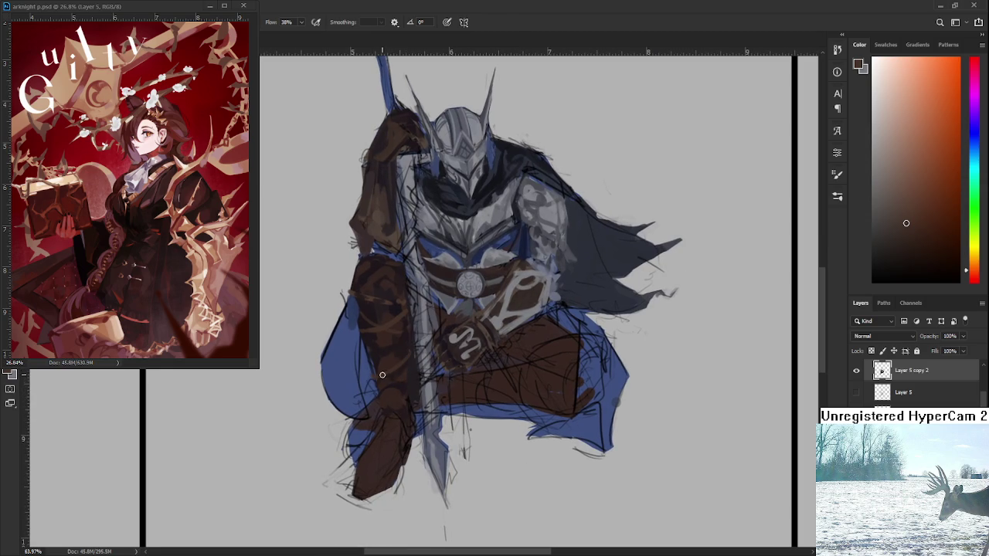
# Sample magenta and redder browns from the forearm and add a short stroke.
pyautogui.keyDown('alt'); pyautogui.click(367, 355); pyautogui.keyUp('alt')
pyautogui.keyDown('alt'); pyautogui.click(402, 351); pyautogui.keyUp('alt')
pyautogui.keyDown('alt'); pyautogui.click(403, 348); pyautogui.keyUp('alt')
pyautogui.keyDown('alt'); pyautogui.click(392, 344); pyautogui.keyUp('alt')
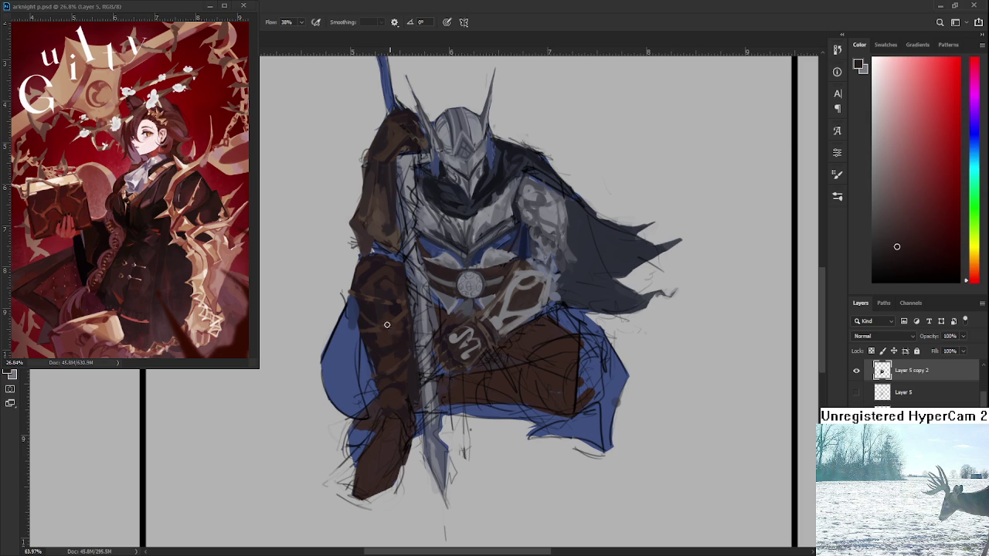
pyautogui.keyDown('alt'); pyautogui.click(402, 342); pyautogui.keyUp('alt')
pyautogui.moveTo(413, 370); pyautogui.dragTo(419, 362)
pyautogui.scroll(-2, 417, 369)
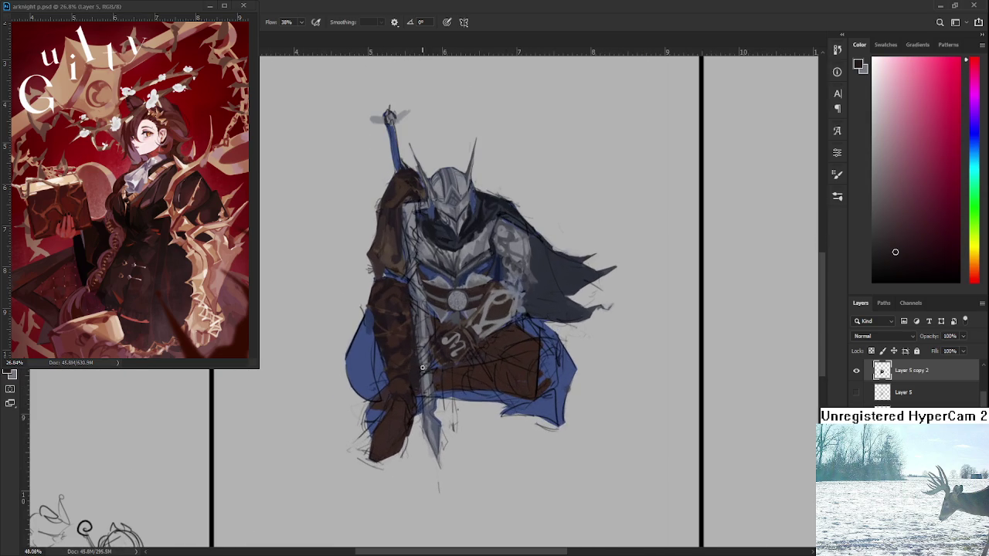
# Paint a darker brown stroke on the lower leg and resample its browns.
pyautogui.keyDown('alt'); pyautogui.click(393, 390); pyautogui.keyUp('alt')
pyautogui.moveTo(390, 422); pyautogui.dragTo(398, 403)
pyautogui.keyDown('alt'); pyautogui.click(394, 419); pyautogui.keyUp('alt')
pyautogui.keyDown('alt'); pyautogui.click(396, 403); pyautogui.keyUp('alt')
pyautogui.keyDown('alt'); pyautogui.click(392, 416); pyautogui.keyUp('alt')
pyautogui.keyDown('alt'); pyautogui.click(408, 394); pyautogui.keyUp('alt')
# Sample dark red and magenta-brown shades across the shin.
pyautogui.keyDown('alt'); pyautogui.click(402, 415); pyautogui.keyUp('alt')
pyautogui.keyDown('alt'); pyautogui.click(403, 403); pyautogui.keyUp('alt')
pyautogui.keyDown('alt'); pyautogui.click(402, 419); pyautogui.keyUp('alt')
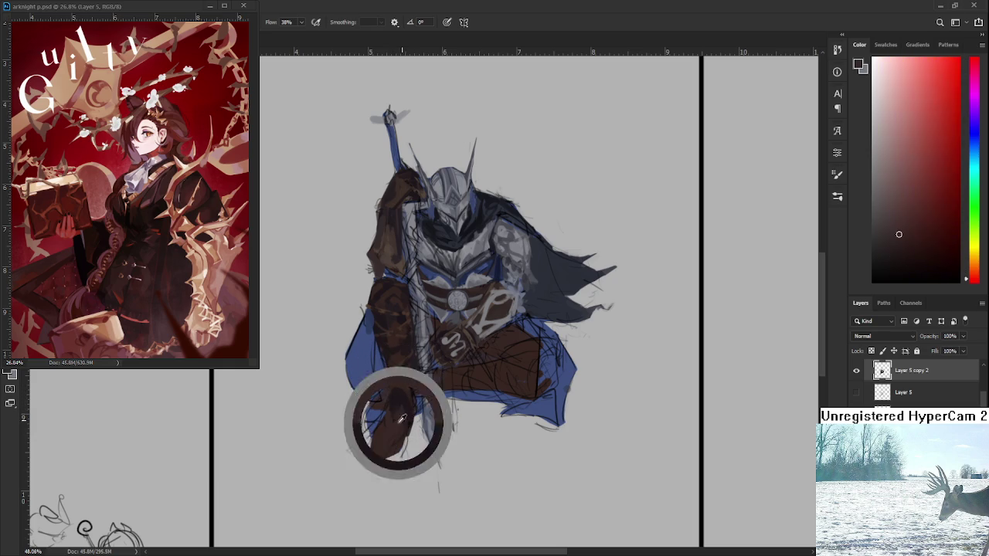
pyautogui.keyDown('alt'); pyautogui.click(399, 419); pyautogui.keyUp('alt')
pyautogui.keyDown('alt'); pyautogui.click(414, 404); pyautogui.keyUp('alt')
pyautogui.keyDown('alt'); pyautogui.click(402, 390); pyautogui.keyUp('alt')
# Sample dark red and magenta shadow tones from the boot down to the foot.
pyautogui.keyDown('alt'); pyautogui.click(387, 441); pyautogui.keyUp('alt')
pyautogui.keyDown('alt'); pyautogui.click(384, 427); pyautogui.keyUp('alt')
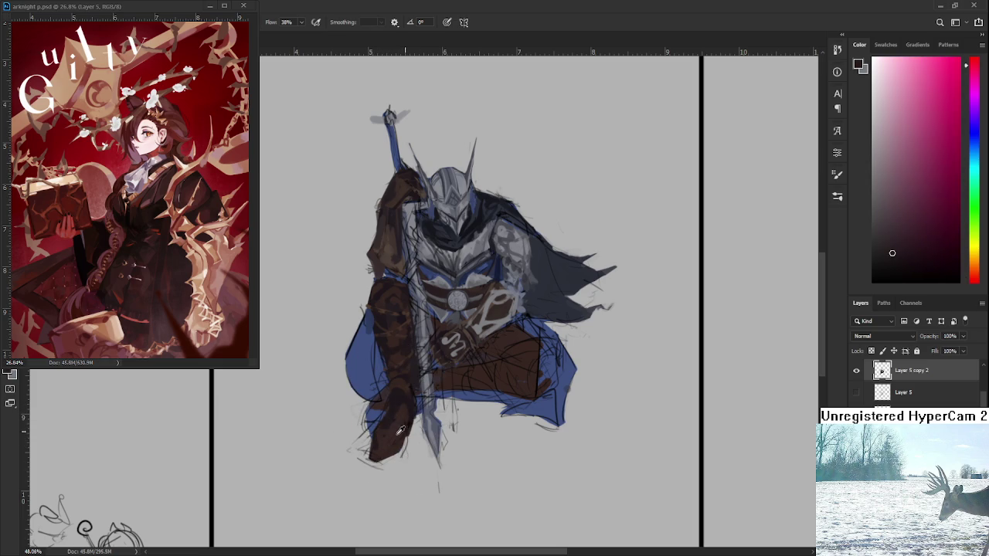
pyautogui.keyDown('alt'); pyautogui.click(400, 429); pyautogui.keyUp('alt')
pyautogui.keyDown('alt'); pyautogui.click(401, 426); pyautogui.keyUp('alt')
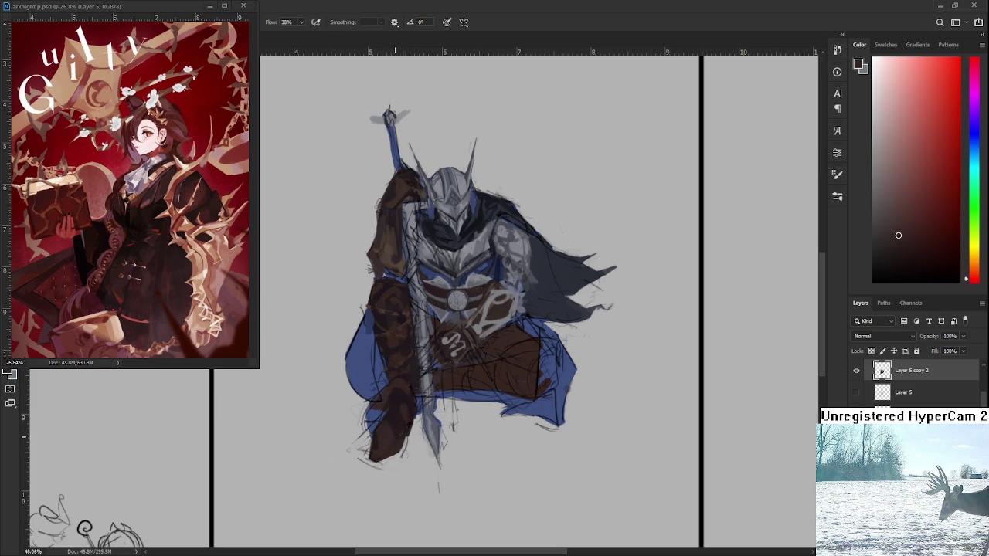
pyautogui.keyDown('alt'); pyautogui.click(392, 425); pyautogui.keyUp('alt')
pyautogui.keyDown('alt'); pyautogui.click(389, 437); pyautogui.keyUp('alt')
pyautogui.scroll(-2, 424, 402)
# Bring the knight's legs up close and pick a dark magenta-brown.
pyautogui.scroll(-1, 425, 401)
pyautogui.scroll(2, 418, 394)
pyautogui.scroll(2, 419, 393)
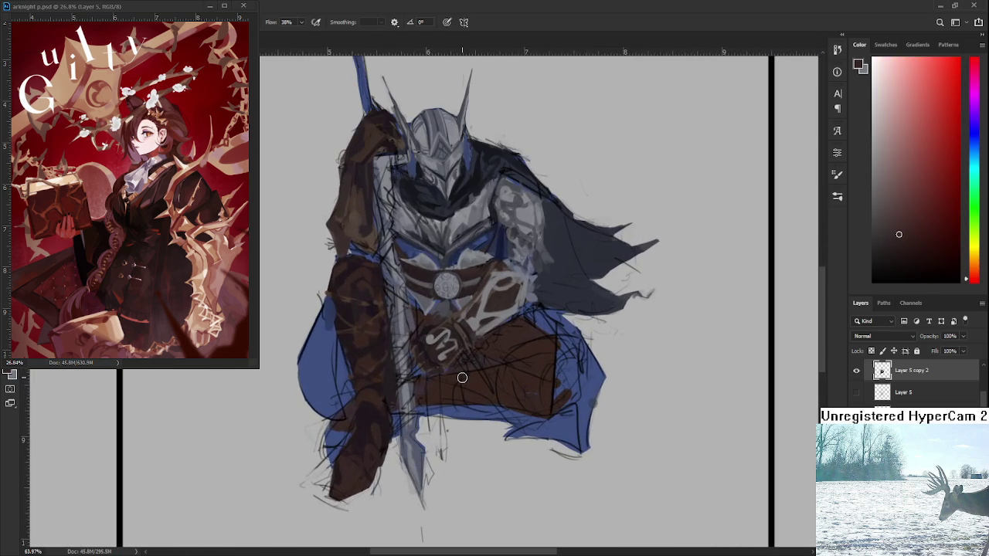
pyautogui.moveTo(495, 344); pyautogui.dragTo(438, 394)
pyautogui.keyDown('alt'); pyautogui.click(345, 351); pyautogui.keyUp('alt')
pyautogui.hscroll(1, 459, 430)
pyautogui.hscroll(2, 439, 412)
pyautogui.hscroll(1, 439, 379)
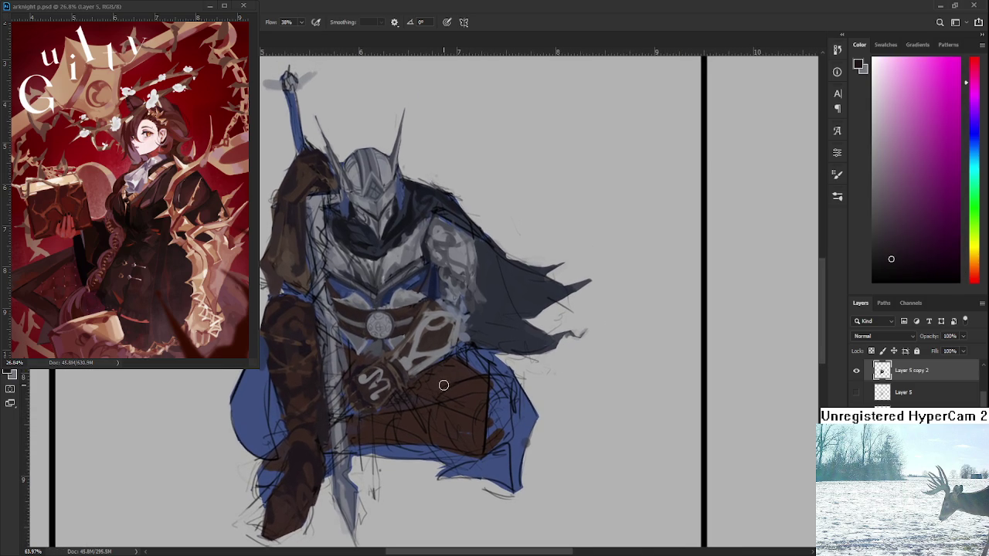
# Sample dark red-brown and magenta shadow tones while centring the bent thigh.
pyautogui.keyDown('alt'); pyautogui.click(453, 390); pyautogui.keyUp('alt')
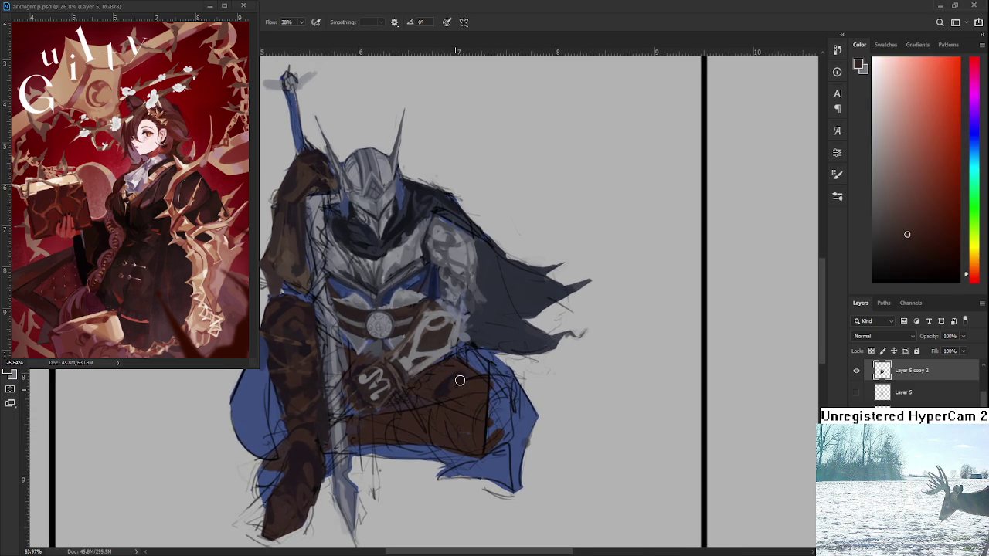
pyautogui.keyDown('alt'); pyautogui.click(471, 381); pyautogui.keyUp('alt')
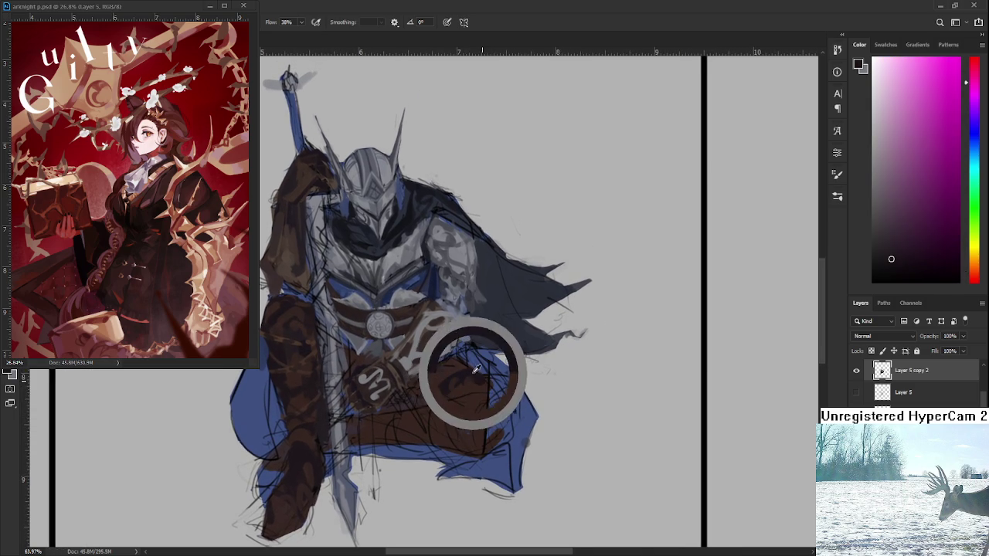
pyautogui.keyDown('alt'); pyautogui.click(468, 386); pyautogui.keyUp('alt')
pyautogui.moveTo(466, 377); pyautogui.dragTo(496, 390)
pyautogui.keyDown('alt'); pyautogui.click(471, 403); pyautogui.keyUp('alt')
pyautogui.keyDown('alt'); pyautogui.click(478, 424); pyautogui.keyUp('alt')
pyautogui.moveTo(479, 424)
pyautogui.mouseDown()
pyautogui.moveTo(476, 395)
pyautogui.moveTo(495, 421)
pyautogui.mouseUp()
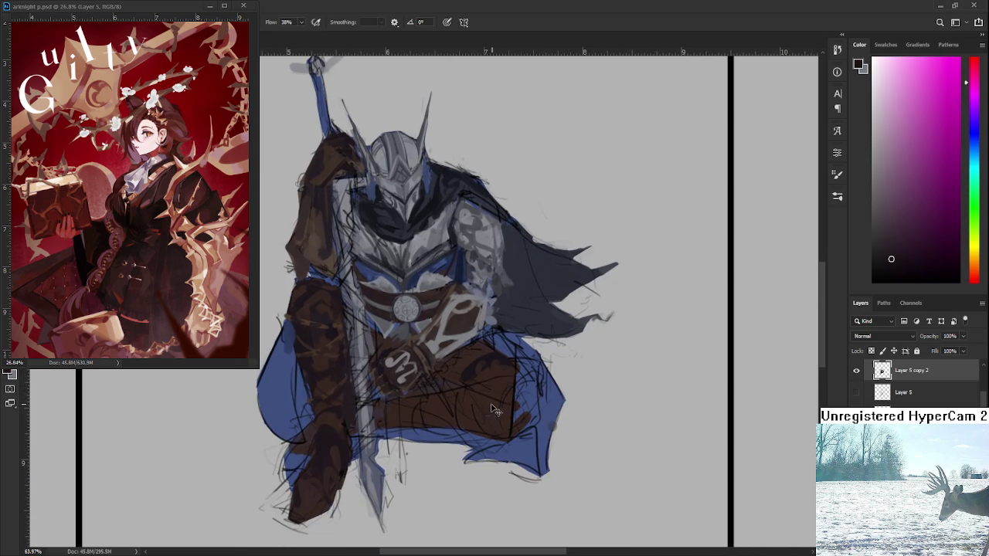
# Paint dark red-brown shading across the bent thigh toward the blue cloak.
pyautogui.keyDown('alt'); pyautogui.click(478, 403); pyautogui.keyUp('alt')
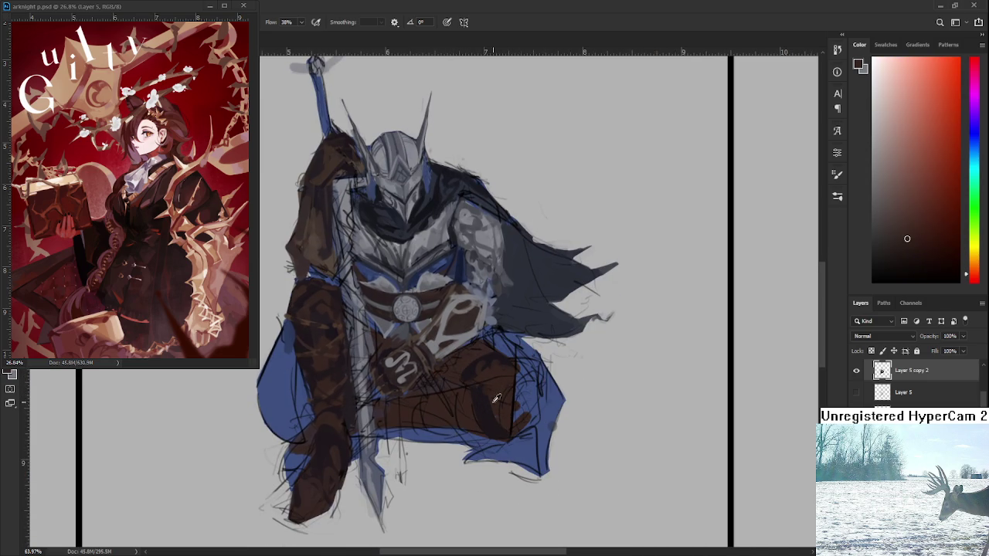
pyautogui.keyDown('alt'); pyautogui.click(494, 409); pyautogui.keyUp('alt')
pyautogui.keyDown('alt'); pyautogui.click(481, 408); pyautogui.keyUp('alt')
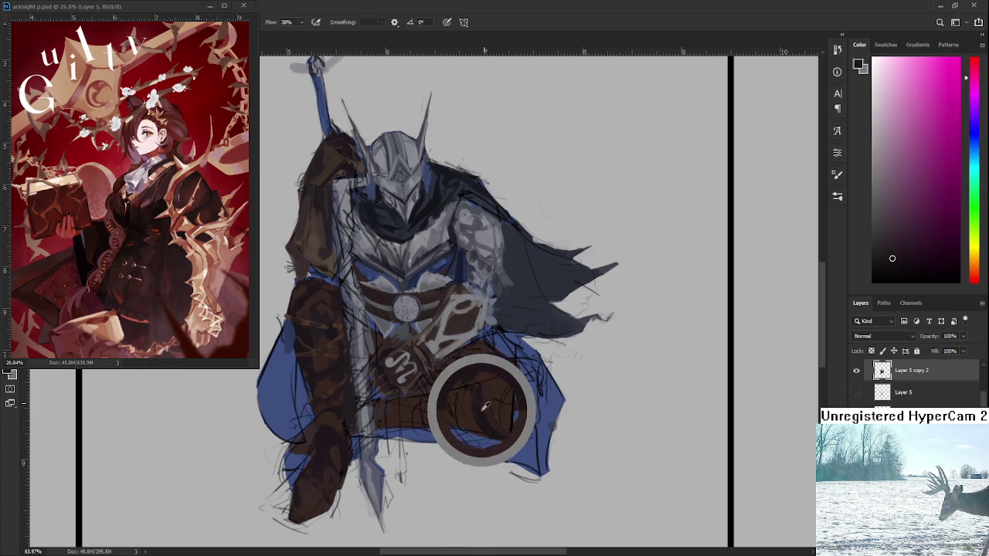
pyautogui.keyDown('alt'); pyautogui.click(487, 408); pyautogui.keyUp('alt')
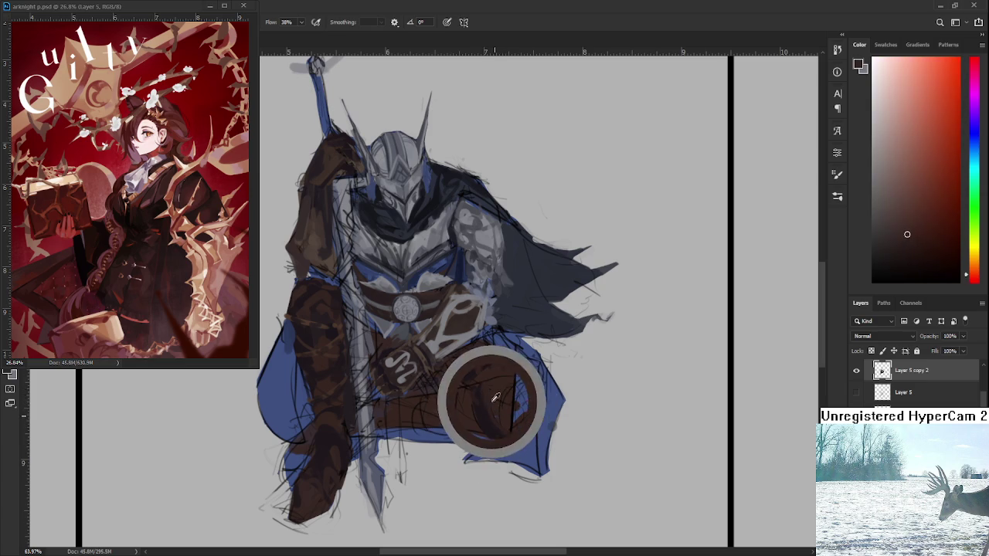
pyautogui.keyDown('alt'); pyautogui.click(479, 413); pyautogui.keyUp('alt')
pyautogui.keyDown('alt'); pyautogui.click(481, 409); pyautogui.keyUp('alt')
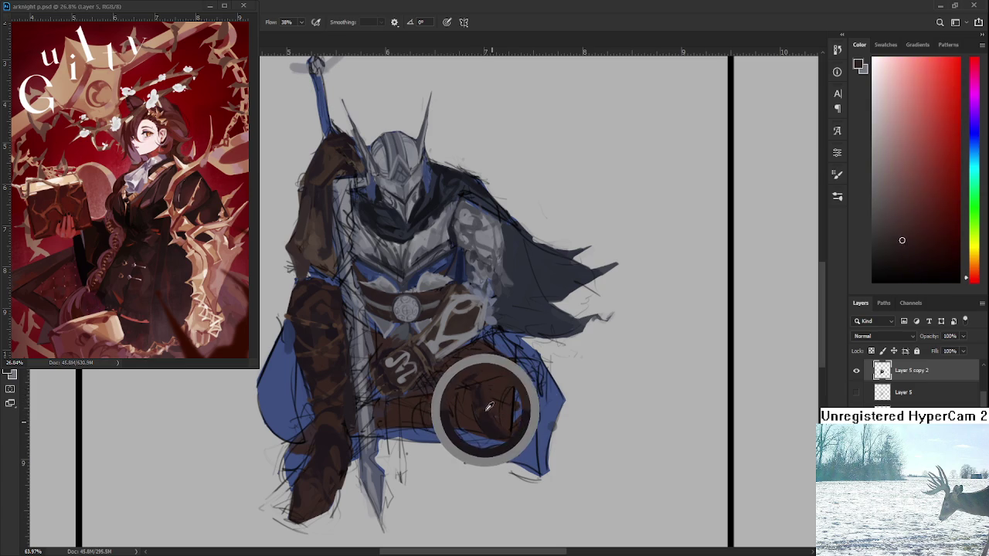
pyautogui.moveTo(481, 403); pyautogui.dragTo(481, 408)
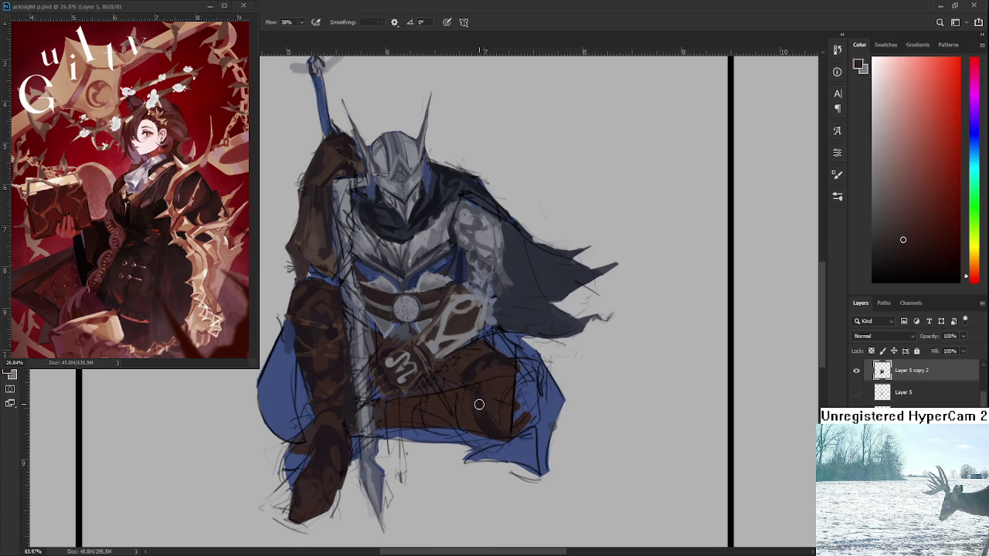
pyautogui.moveTo(489, 411); pyautogui.dragTo(490, 417)
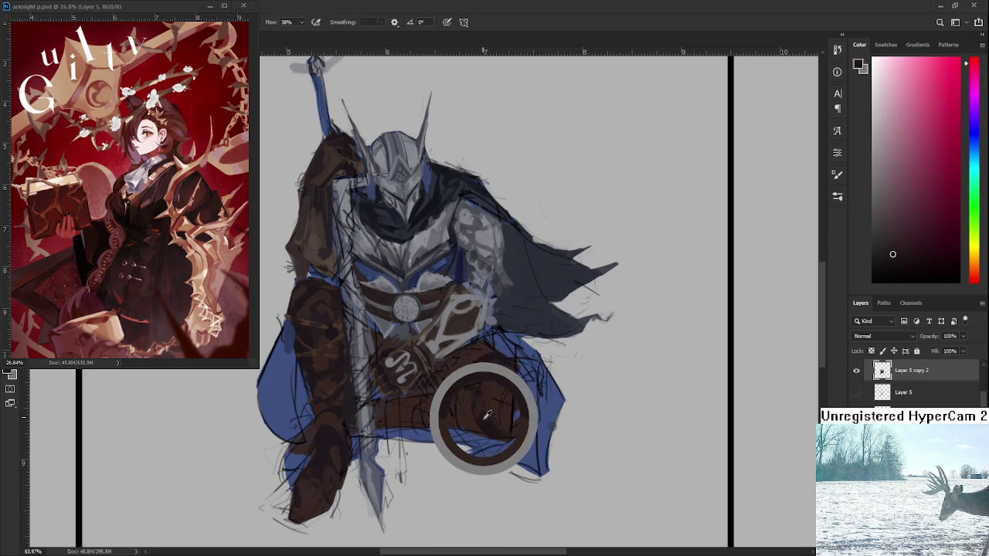
pyautogui.moveTo(489, 417)
pyautogui.mouseDown()
pyautogui.moveTo(475, 402)
pyautogui.moveTo(499, 419)
pyautogui.moveTo(541, 371)
pyautogui.mouseUp()
pyautogui.click(475, 409)
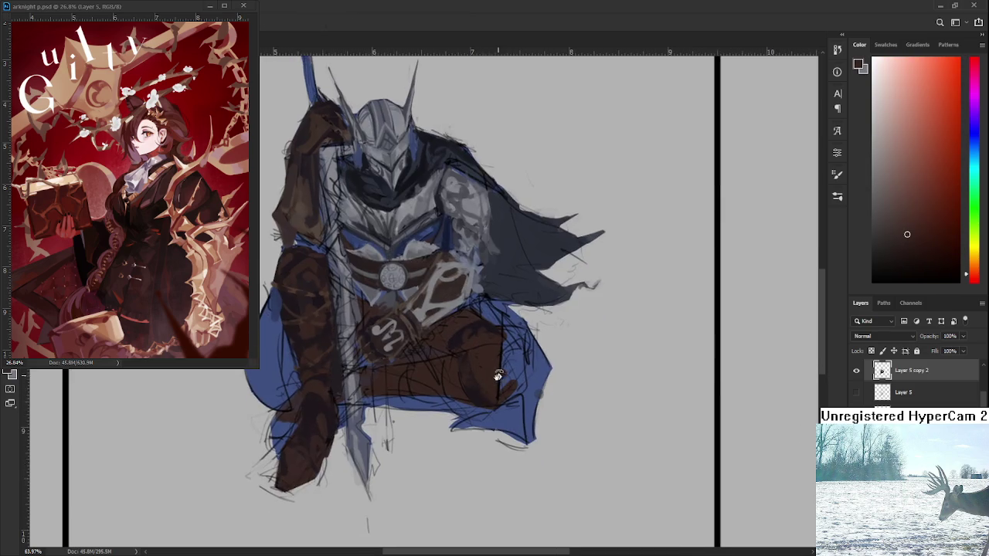
# Rotate the view about 90 degrees and sample dark magenta and red-brown from the thigh.
pyautogui.moveTo(433, 390); pyautogui.dragTo(458, 353)
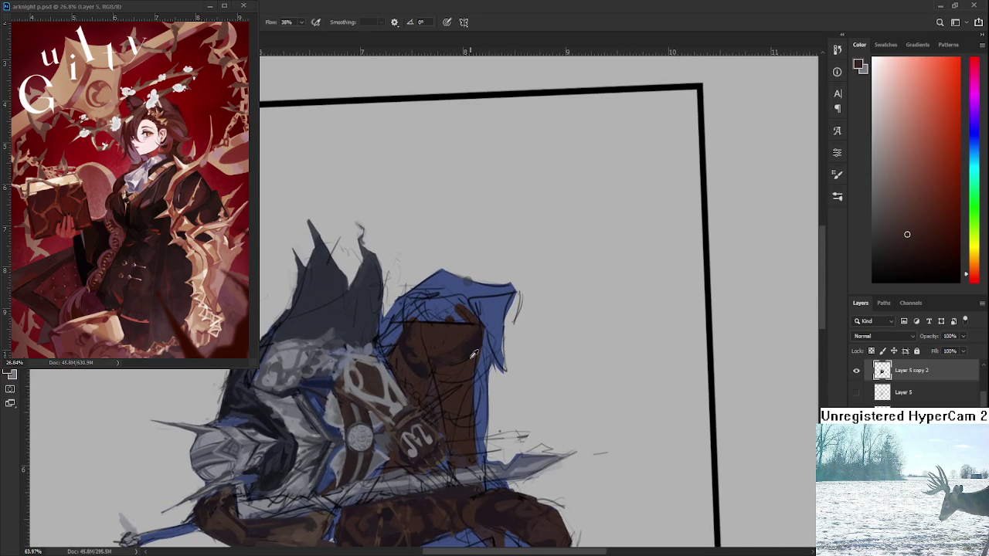
pyautogui.keyDown('alt'); pyautogui.click(460, 368); pyautogui.keyUp('alt')
pyautogui.keyDown('alt'); pyautogui.click(458, 377); pyautogui.keyUp('alt')
pyautogui.keyDown('alt'); pyautogui.click(464, 367); pyautogui.keyUp('alt')
pyautogui.keyDown('alt'); pyautogui.click(439, 377); pyautogui.keyUp('alt')
pyautogui.keyDown('alt'); pyautogui.click(475, 369); pyautogui.keyUp('alt')
pyautogui.keyDown('alt'); pyautogui.click(470, 348); pyautogui.keyUp('alt')
# Resample dark magenta and dark red tones across the upright thigh.
pyautogui.keyDown('alt'); pyautogui.click(464, 363); pyautogui.keyUp('alt')
pyautogui.keyDown('alt'); pyautogui.click(477, 345); pyautogui.keyUp('alt')
pyautogui.keyDown('alt'); pyautogui.click(470, 370); pyautogui.keyUp('alt')
pyautogui.keyDown('alt'); pyautogui.click(474, 342); pyautogui.keyUp('alt')
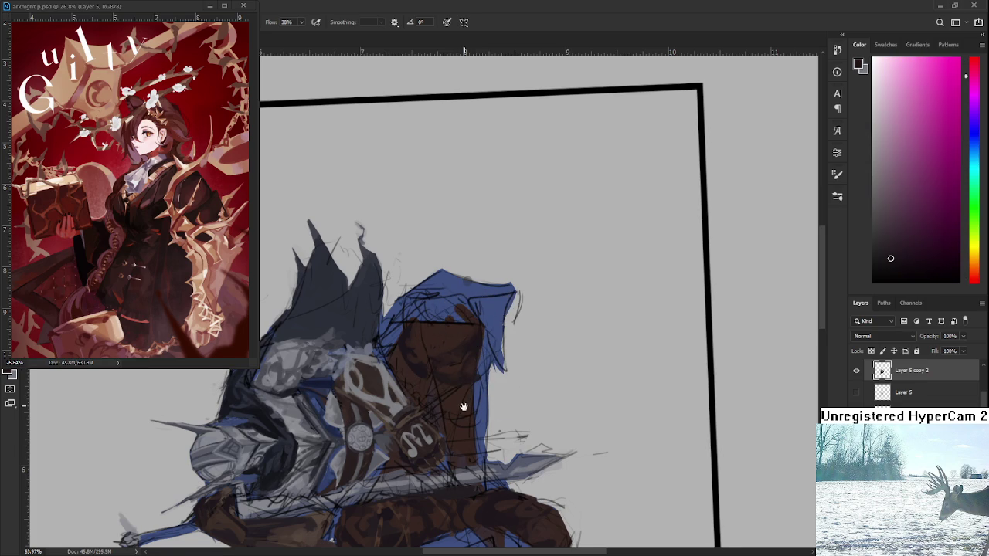
pyautogui.scroll(-1, 463, 407)
pyautogui.keyDown('alt'); pyautogui.click(456, 378); pyautogui.keyUp('alt')
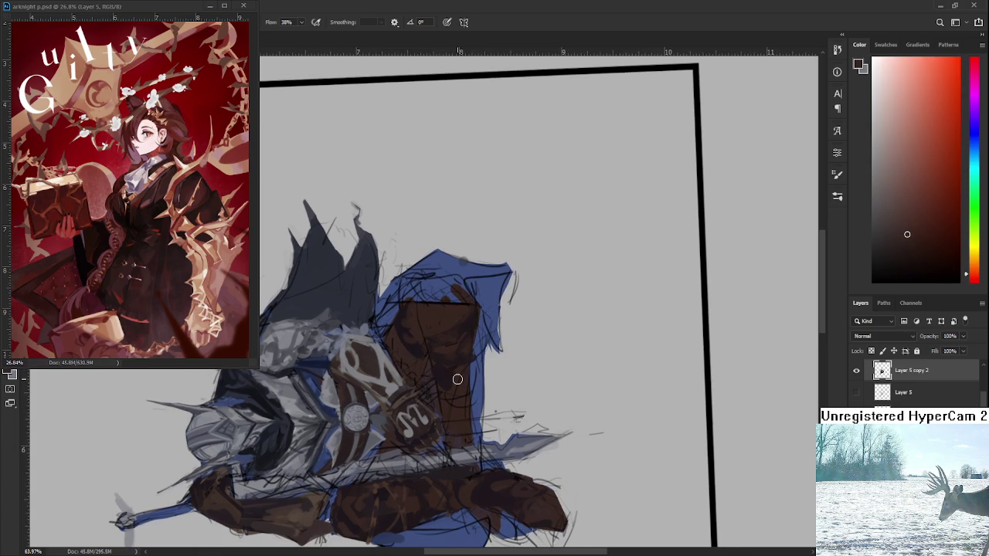
pyautogui.keyDown('alt'); pyautogui.click(433, 354); pyautogui.keyUp('alt')
pyautogui.keyDown('alt'); pyautogui.click(458, 372); pyautogui.keyUp('alt')
# Sample dark magenta-pink and dark red browns from the thigh.
pyautogui.keyDown('alt'); pyautogui.click(435, 360); pyautogui.keyUp('alt')
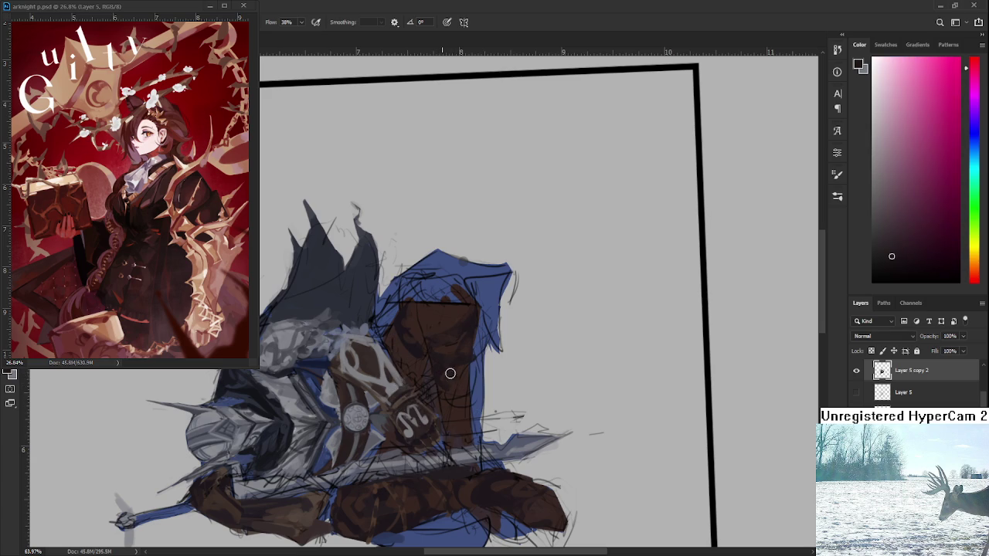
pyautogui.keyDown('alt'); pyautogui.click(457, 370); pyautogui.keyUp('alt')
pyautogui.keyDown('alt'); pyautogui.click(465, 373); pyautogui.keyUp('alt')
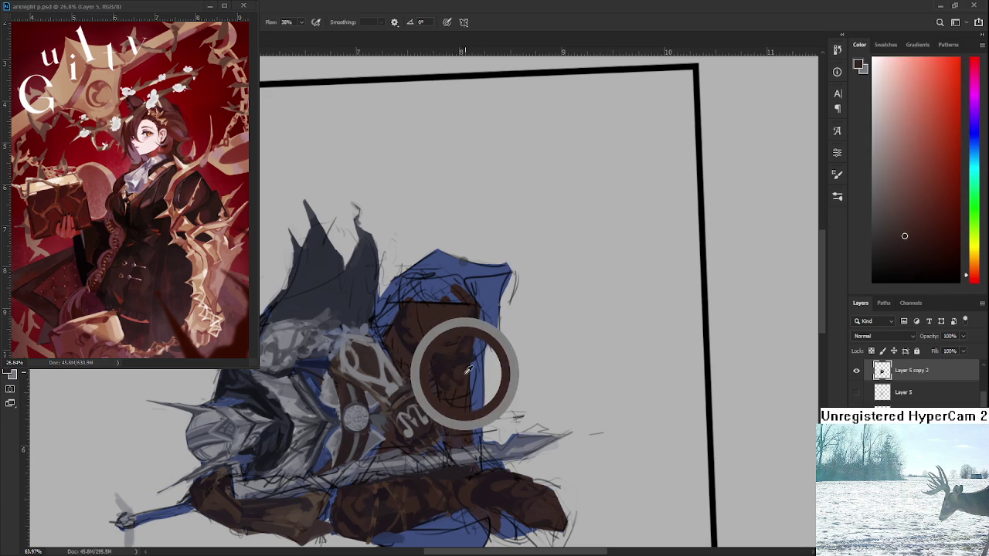
pyautogui.keyDown('alt'); pyautogui.click(454, 365); pyautogui.keyUp('alt')
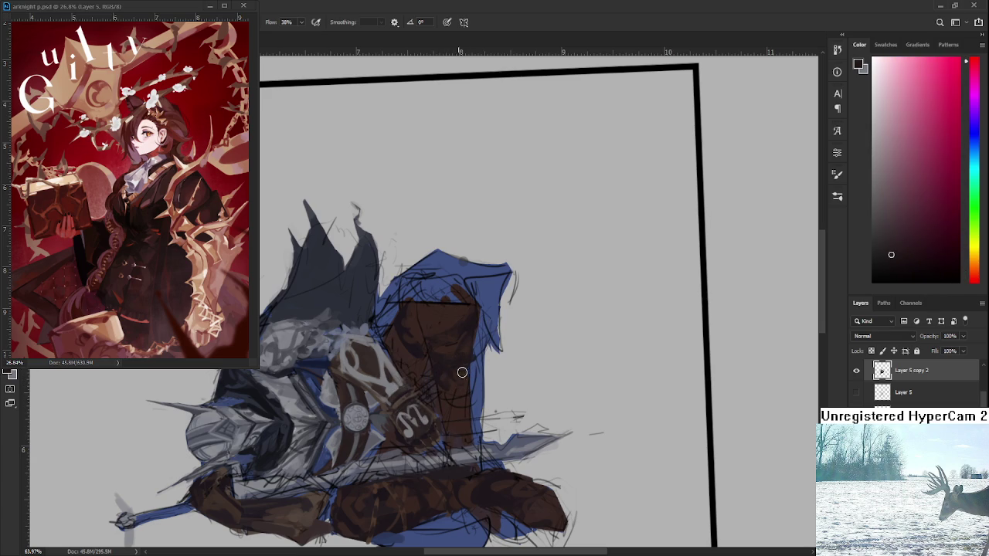
pyautogui.keyDown('alt'); pyautogui.click(439, 375); pyautogui.keyUp('alt')
pyautogui.keyDown('alt'); pyautogui.click(437, 371); pyautogui.keyUp('alt')
pyautogui.keyDown('alt'); pyautogui.click(451, 402); pyautogui.keyUp('alt')
pyautogui.keyDown('alt'); pyautogui.click(436, 377); pyautogui.keyUp('alt')
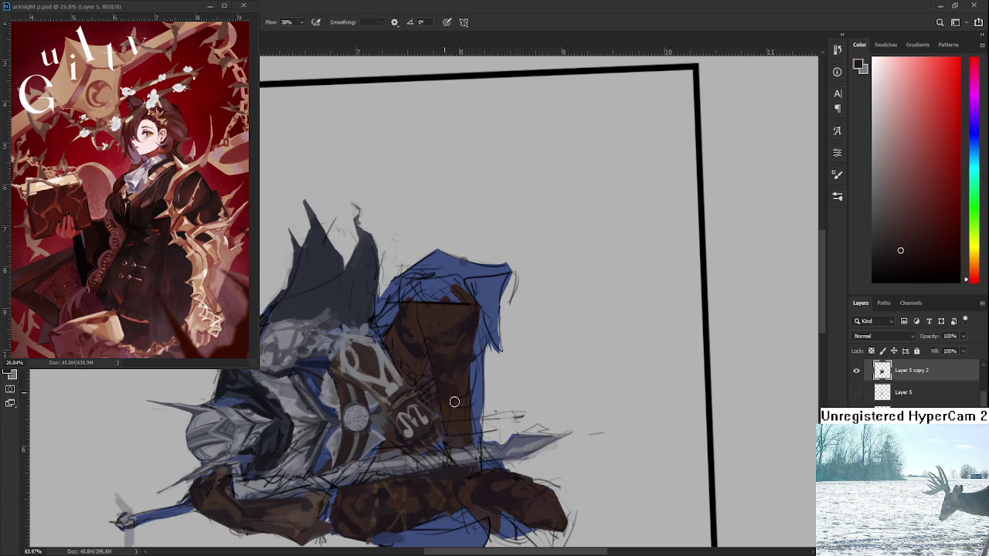
# Resample browns on the lower part of the thigh beside the gauntlet.
pyautogui.keyDown('alt'); pyautogui.click(465, 385); pyautogui.keyUp('alt')
pyautogui.keyDown('alt'); pyautogui.click(441, 363); pyautogui.keyUp('alt')
pyautogui.keyDown('alt'); pyautogui.click(460, 379); pyautogui.keyUp('alt')
pyautogui.keyDown('alt'); pyautogui.click(465, 376); pyautogui.keyUp('alt')
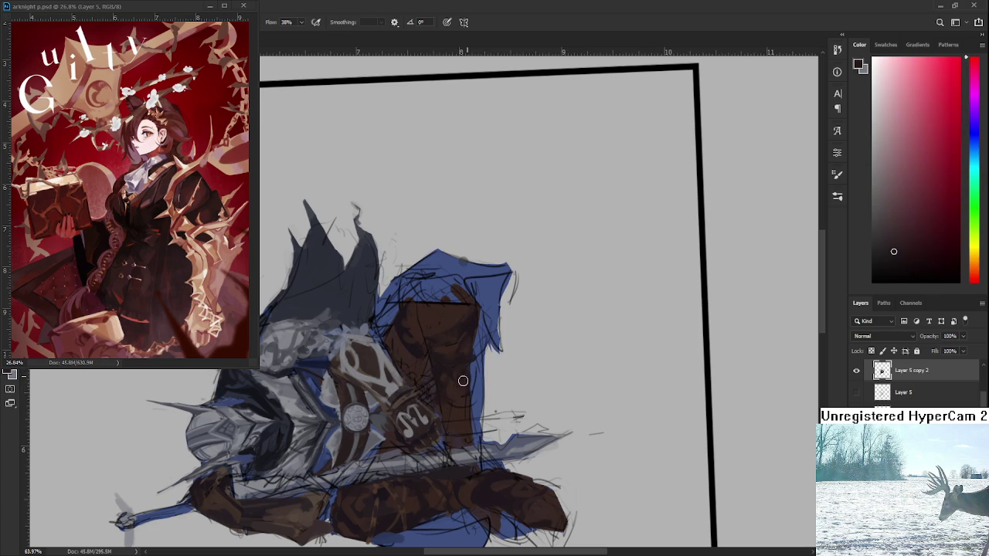
pyautogui.keyDown('alt'); pyautogui.click(471, 383); pyautogui.keyUp('alt')
pyautogui.keyDown('alt'); pyautogui.click(466, 399); pyautogui.keyUp('alt')
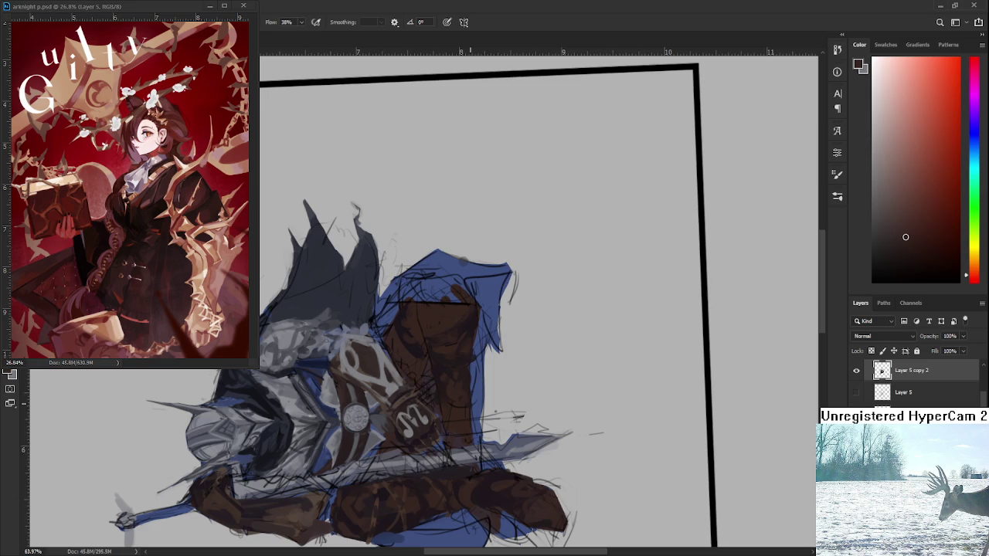
pyautogui.scroll(-3, 479, 409)
pyautogui.scroll(-2, 480, 410)
pyautogui.scroll(4, 480, 409)
pyautogui.scroll(1, 480, 409)
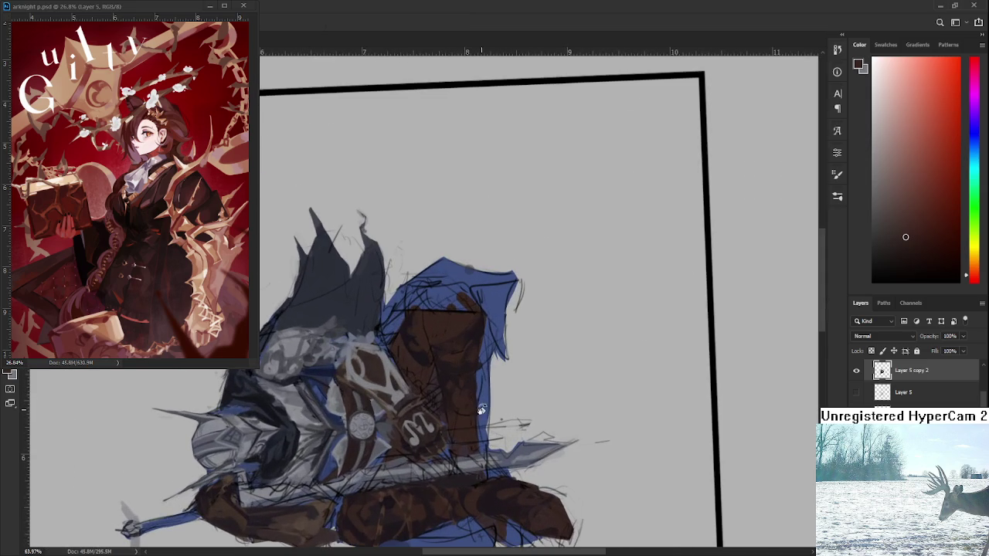
# Turn the view nearly upright and sample several browns from the knight's legs and trousers.
pyautogui.moveTo(479, 409); pyautogui.dragTo(457, 486)
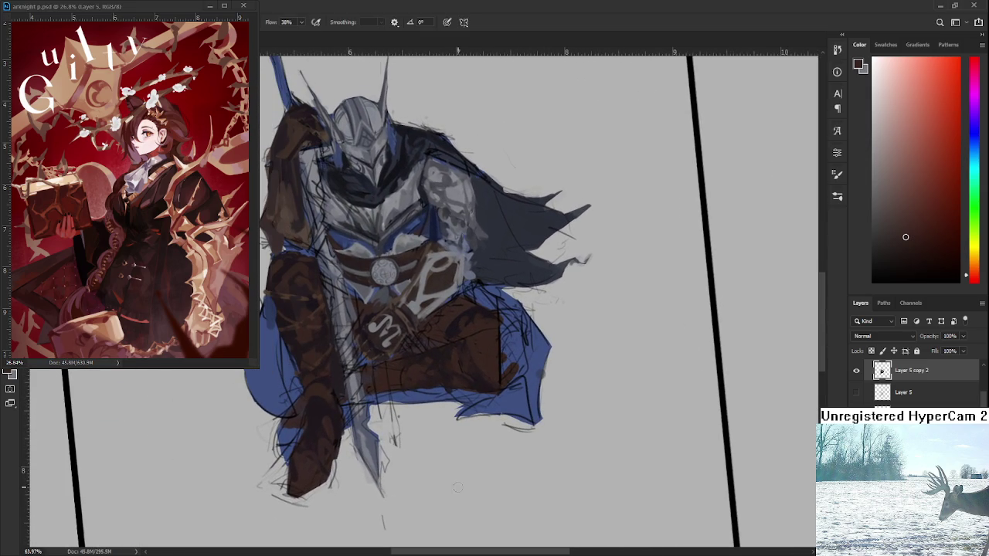
pyautogui.keyDown('alt'); pyautogui.click(434, 355); pyautogui.keyUp('alt')
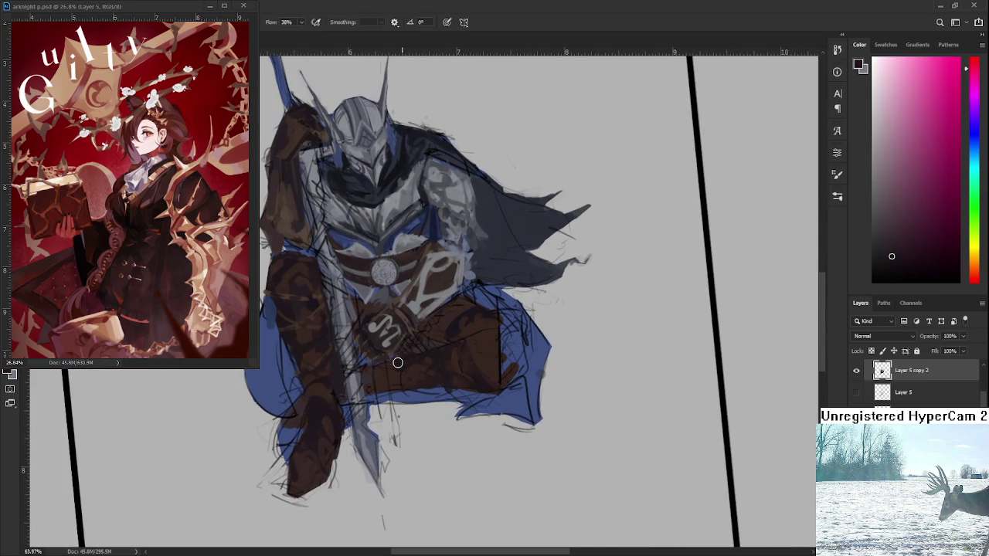
pyautogui.keyDown('alt'); pyautogui.click(399, 363); pyautogui.keyUp('alt')
pyautogui.keyDown('alt'); pyautogui.click(391, 388); pyautogui.keyUp('alt')
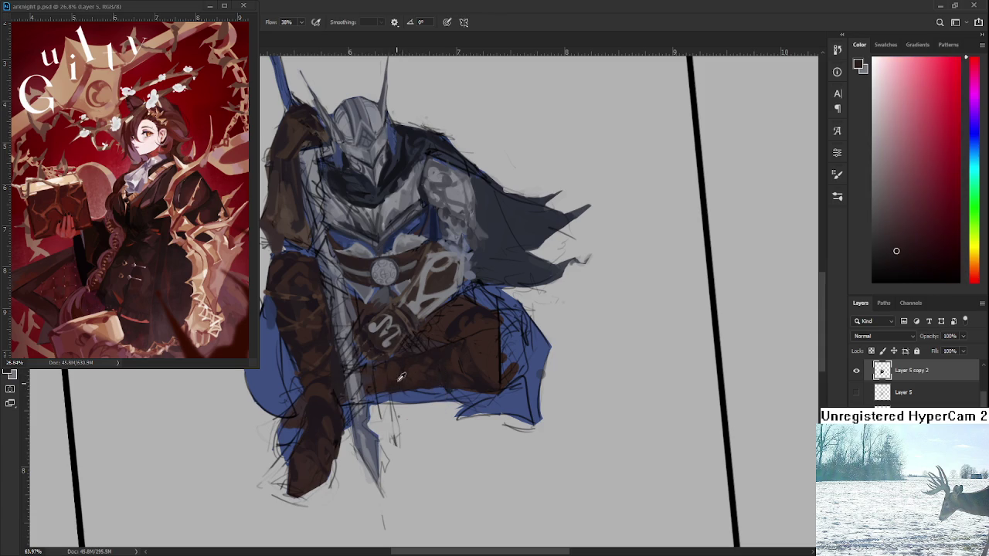
pyautogui.keyDown('alt'); pyautogui.click(392, 388); pyautogui.keyUp('alt')
pyautogui.keyDown('alt'); pyautogui.click(385, 376); pyautogui.keyUp('alt')
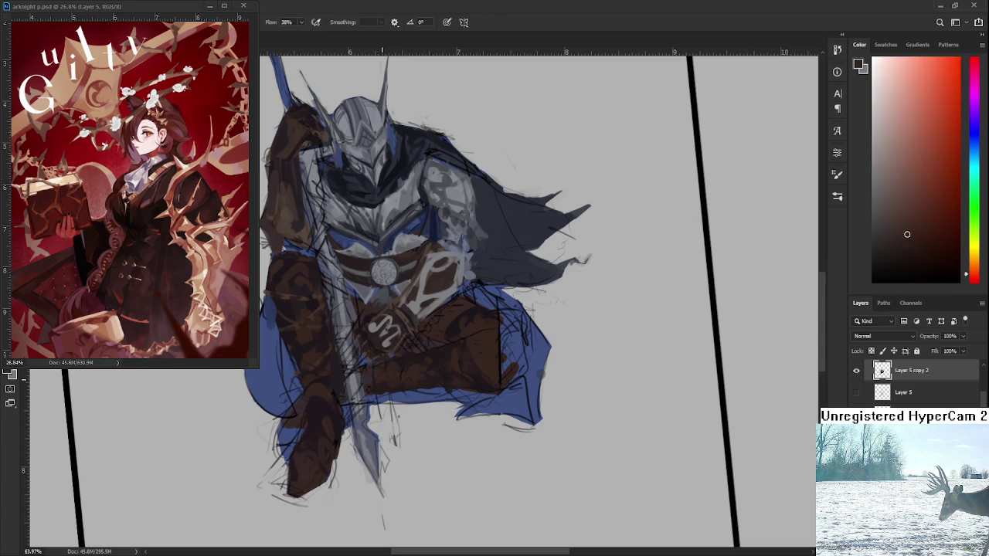
pyautogui.keyDown('alt'); pyautogui.click(364, 386); pyautogui.keyUp('alt')
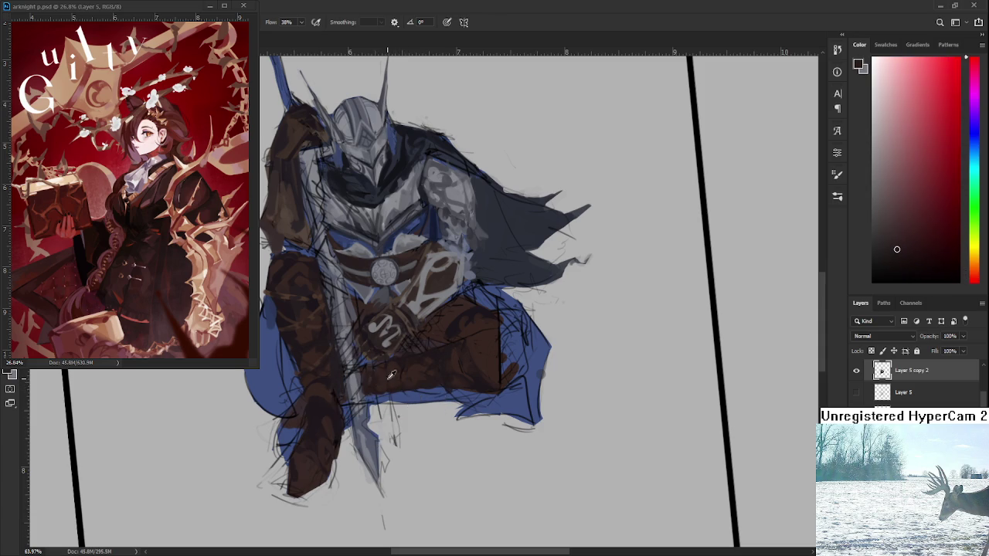
pyautogui.keyDown('alt'); pyautogui.click(386, 369); pyautogui.keyUp('alt')
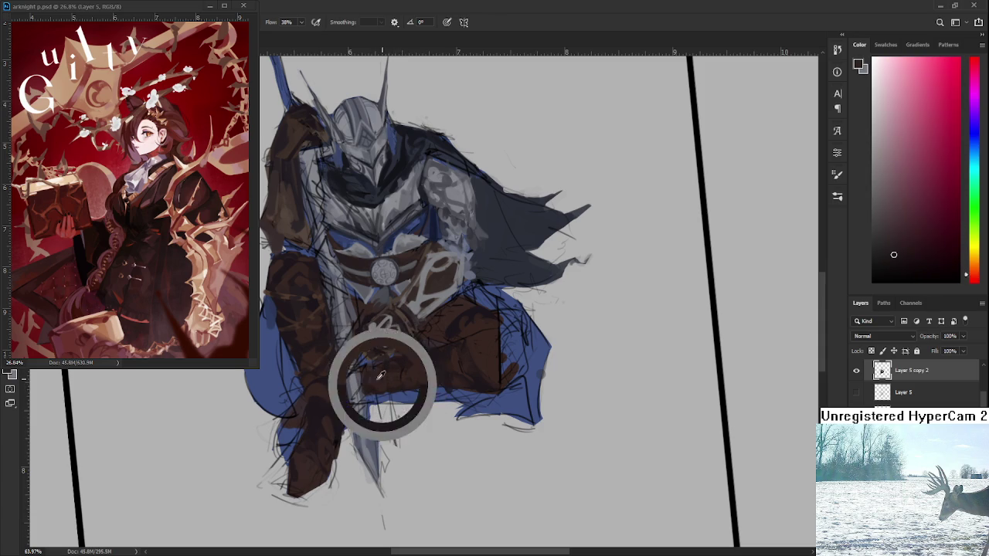
pyautogui.keyDown('alt'); pyautogui.click(380, 379); pyautogui.keyUp('alt')
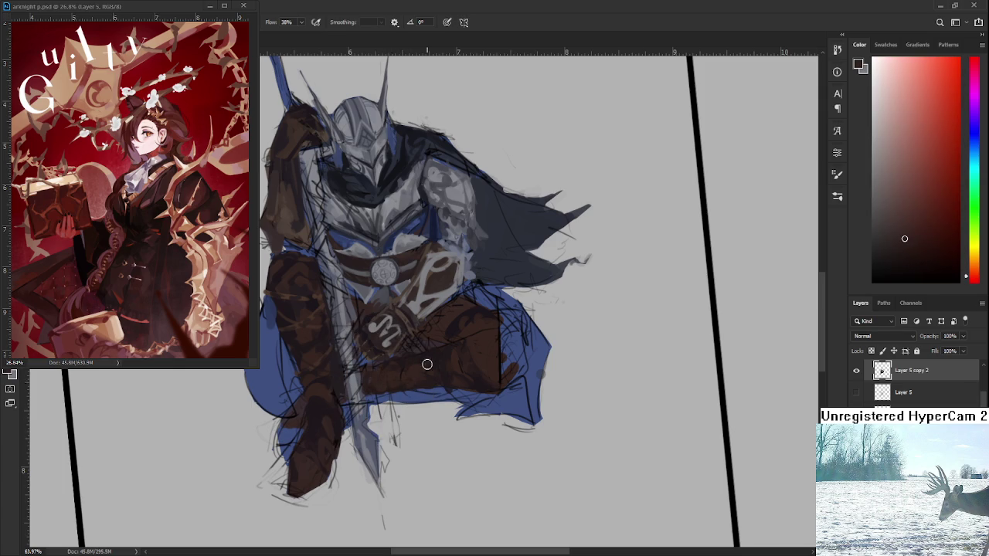
# Sample brighter red-brown tones from the knight's leg, then zoom out to check the figure.
pyautogui.moveTo(422, 367); pyautogui.dragTo(436, 347)
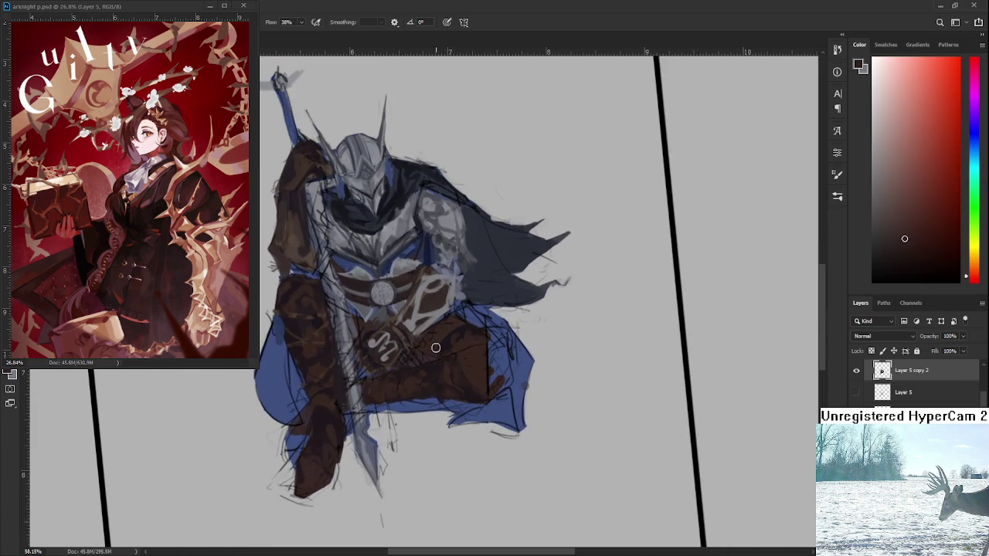
pyautogui.keyDown('alt'); pyautogui.click(450, 386); pyautogui.keyUp('alt')
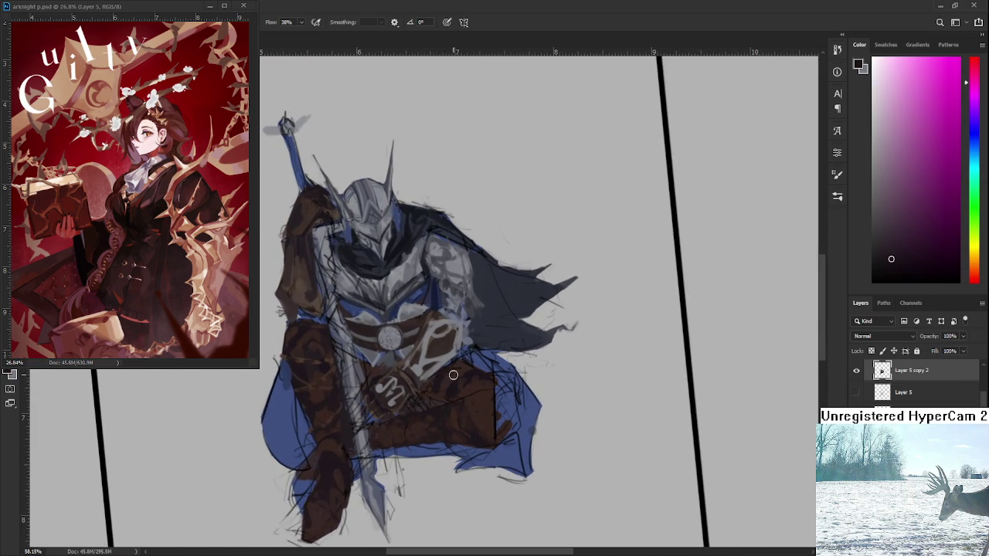
pyautogui.keyDown('alt'); pyautogui.click(440, 379); pyautogui.keyUp('alt')
pyautogui.keyDown('alt'); pyautogui.click(457, 373); pyautogui.keyUp('alt')
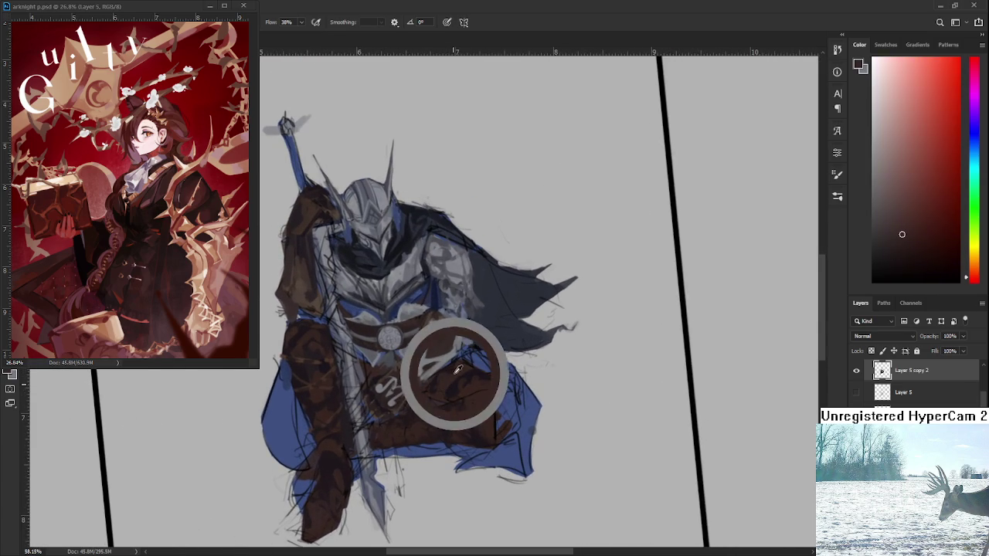
pyautogui.keyDown('alt'); pyautogui.click(454, 369); pyautogui.keyUp('alt')
pyautogui.keyDown('alt'); pyautogui.click(457, 367); pyautogui.keyUp('alt')
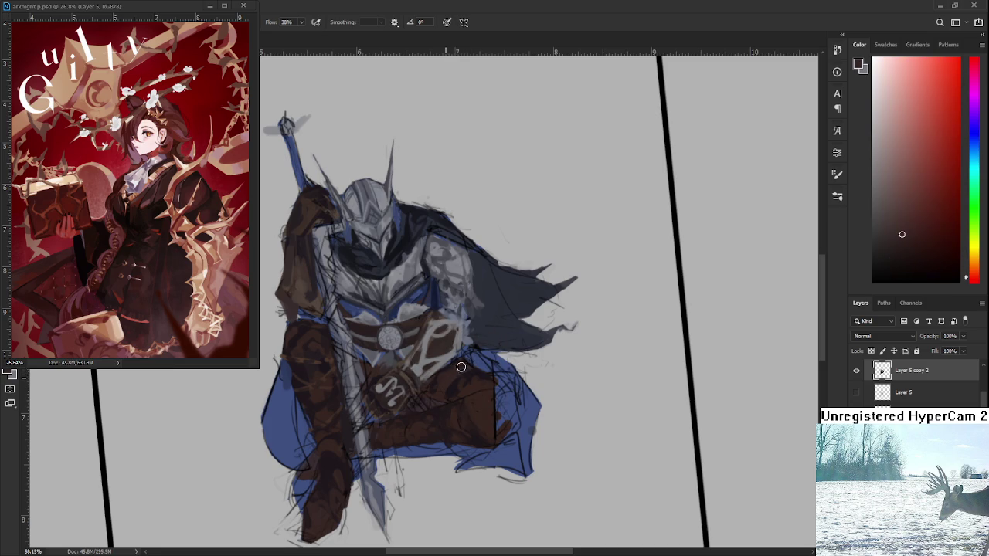
pyautogui.scroll(-3, 433, 347)
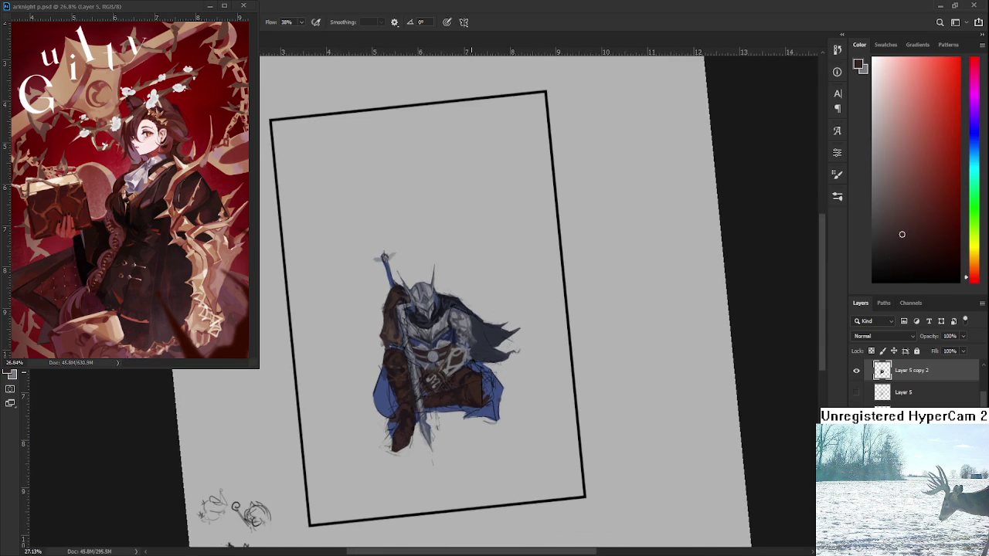
pyautogui.scroll(3, 455, 379)
# Rotate the canvas view and sample dark reddish and orange browns from the thigh.
pyautogui.press('r')
pyautogui.moveTo(452, 384)
pyautogui.mouseDown()
pyautogui.moveTo(481, 418)
pyautogui.moveTo(433, 418)
pyautogui.mouseUp()
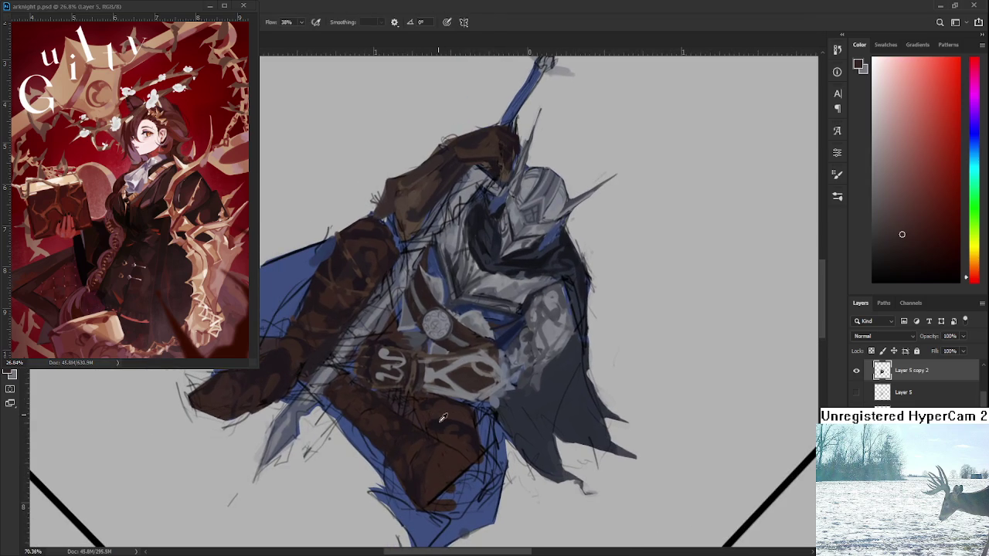
pyautogui.keyDown('alt'); pyautogui.click(440, 413); pyautogui.keyUp('alt')
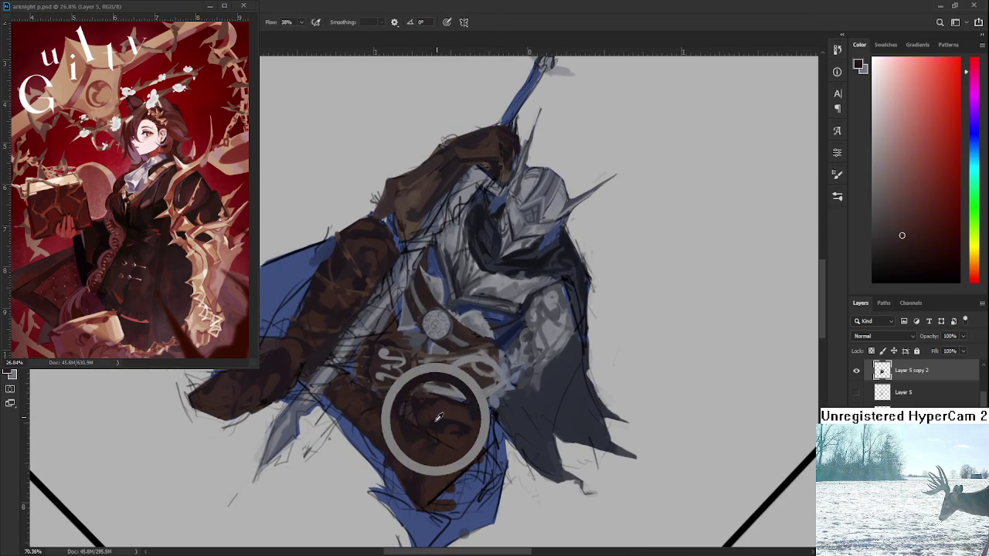
pyautogui.keyDown('alt'); pyautogui.click(427, 410); pyautogui.keyUp('alt')
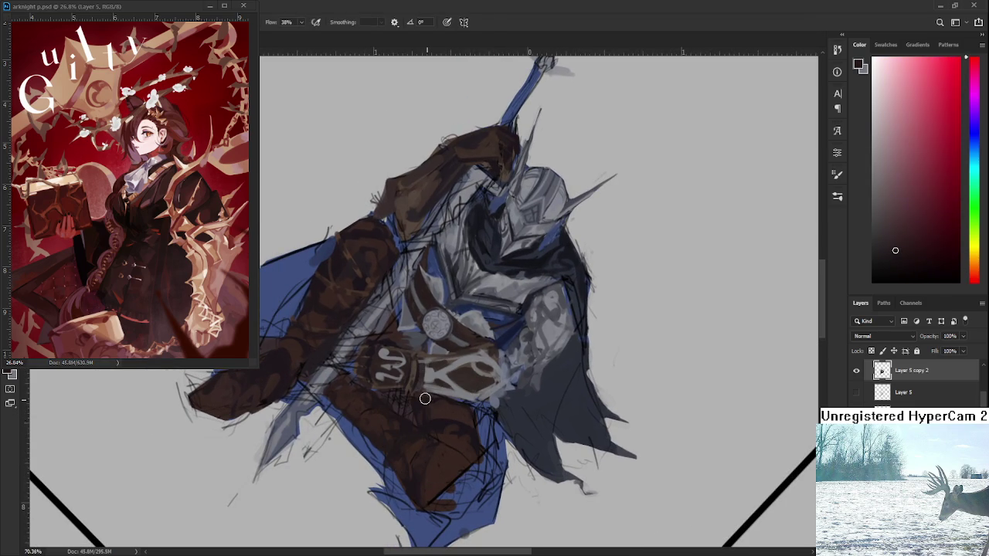
pyautogui.moveTo(426, 399); pyautogui.dragTo(411, 363)
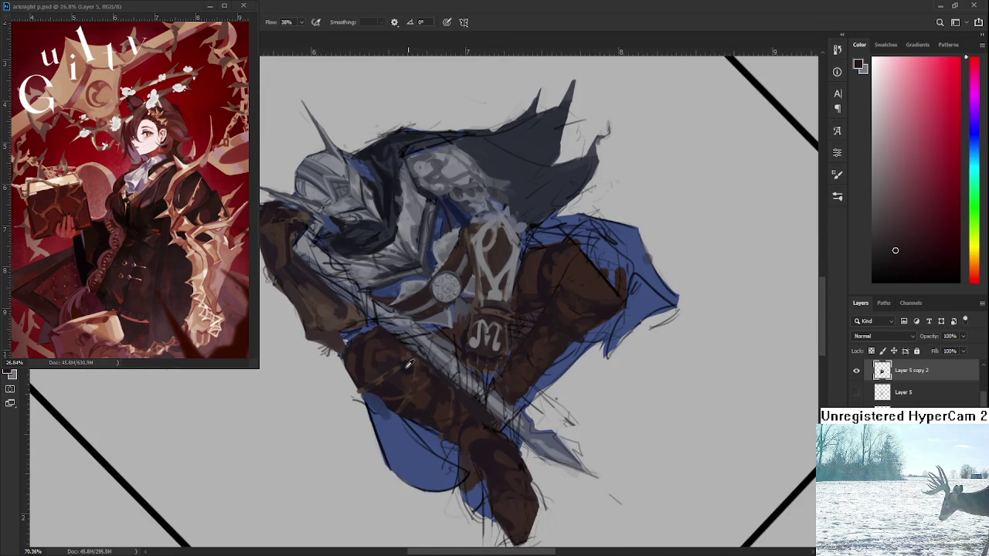
pyautogui.keyDown('alt'); pyautogui.click(379, 379); pyautogui.keyUp('alt')
# Paint faint, then lighter brown strokes along the knight's arm using freshly sampled browns.
pyautogui.moveTo(506, 315)
pyautogui.mouseDown()
pyautogui.moveTo(371, 413)
pyautogui.moveTo(343, 413)
pyautogui.mouseUp()
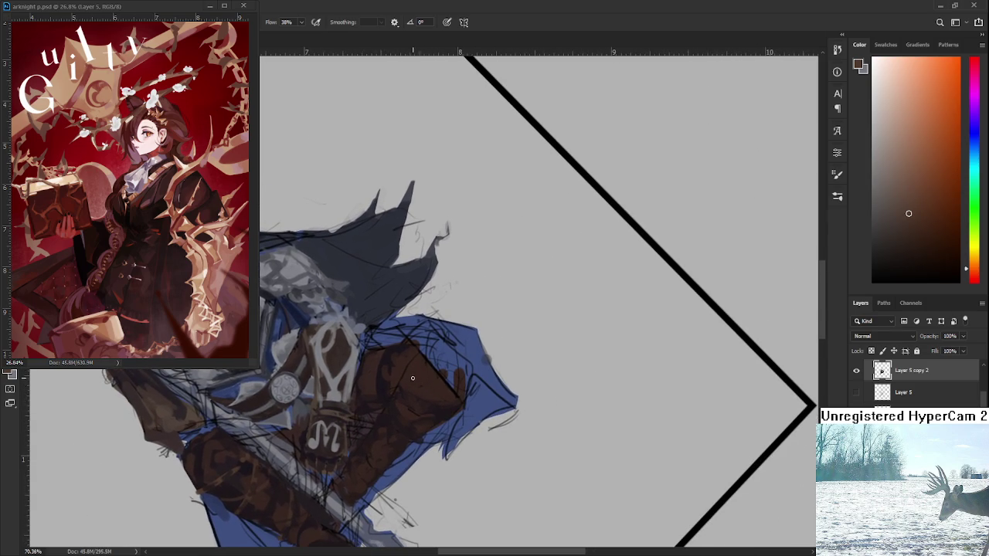
pyautogui.moveTo(416, 362); pyautogui.dragTo(433, 396)
pyautogui.keyDown('alt'); pyautogui.click(442, 401); pyautogui.keyUp('alt')
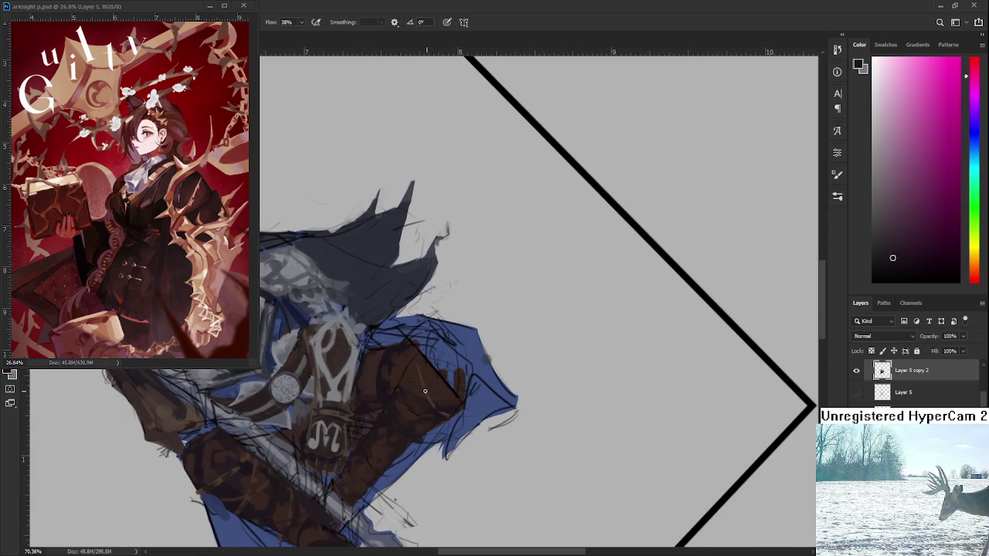
pyautogui.keyDown('alt'); pyautogui.click(419, 397); pyautogui.keyUp('alt')
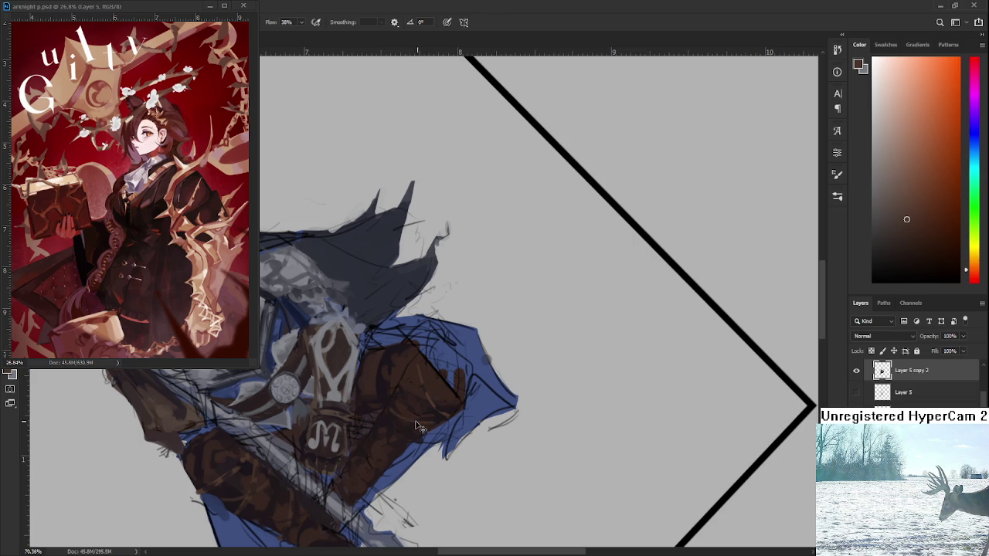
pyautogui.moveTo(380, 421)
pyautogui.mouseDown()
pyautogui.moveTo(397, 452)
pyautogui.moveTo(480, 396)
pyautogui.mouseUp()
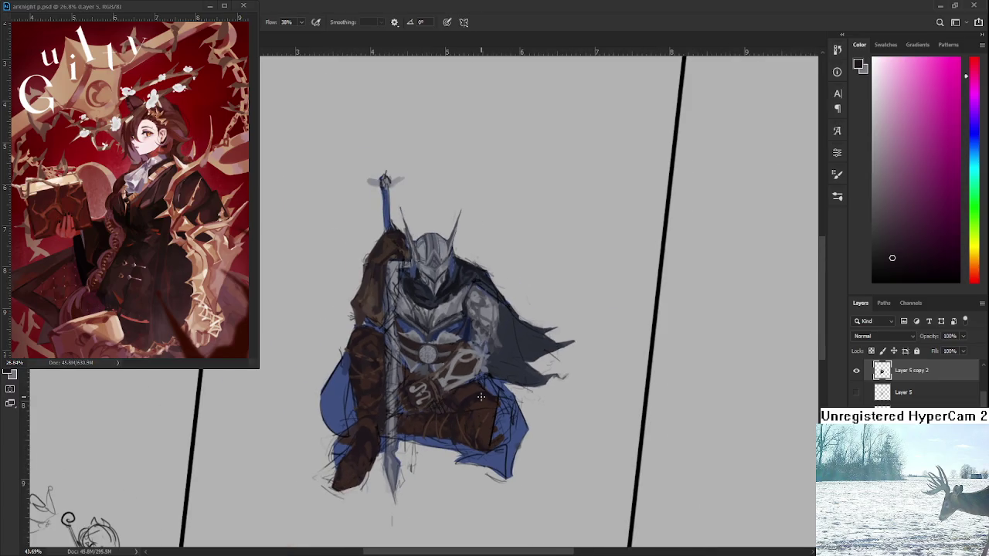
# Zoom in on the knight's lower body and sample browns around the knee.
pyautogui.scroll(2, 396, 391)
pyautogui.keyDown('alt'); pyautogui.click(347, 316); pyautogui.keyUp('alt')
pyautogui.moveTo(503, 445)
pyautogui.mouseDown()
pyautogui.moveTo(464, 432)
pyautogui.moveTo(435, 404)
pyautogui.moveTo(444, 452)
pyautogui.mouseUp()
pyautogui.scroll(1, 452, 428)
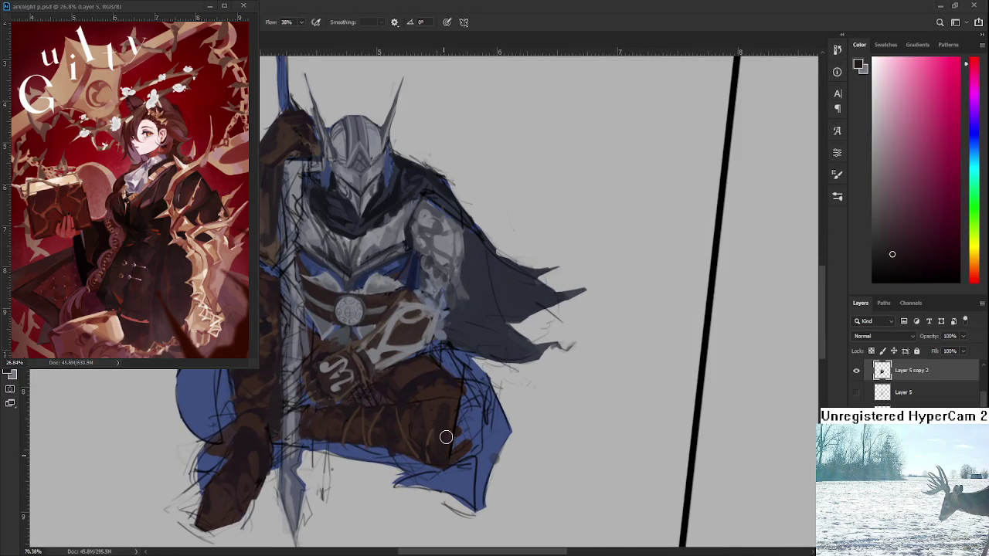
pyautogui.keyDown('alt'); pyautogui.click(446, 390); pyautogui.keyUp('alt')
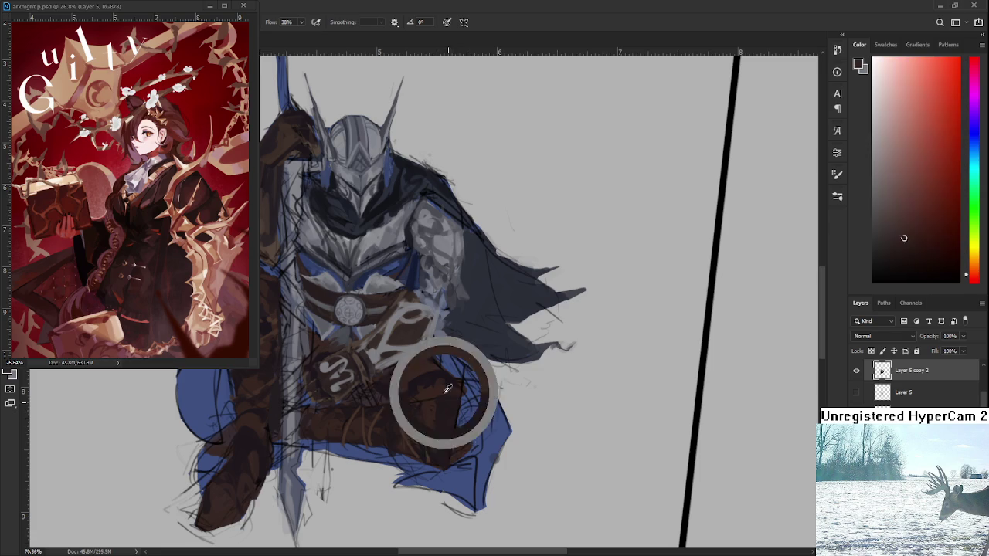
pyautogui.keyDown('alt'); pyautogui.click(437, 406); pyautogui.keyUp('alt')
pyautogui.keyDown('alt'); pyautogui.click(447, 390); pyautogui.keyUp('alt')
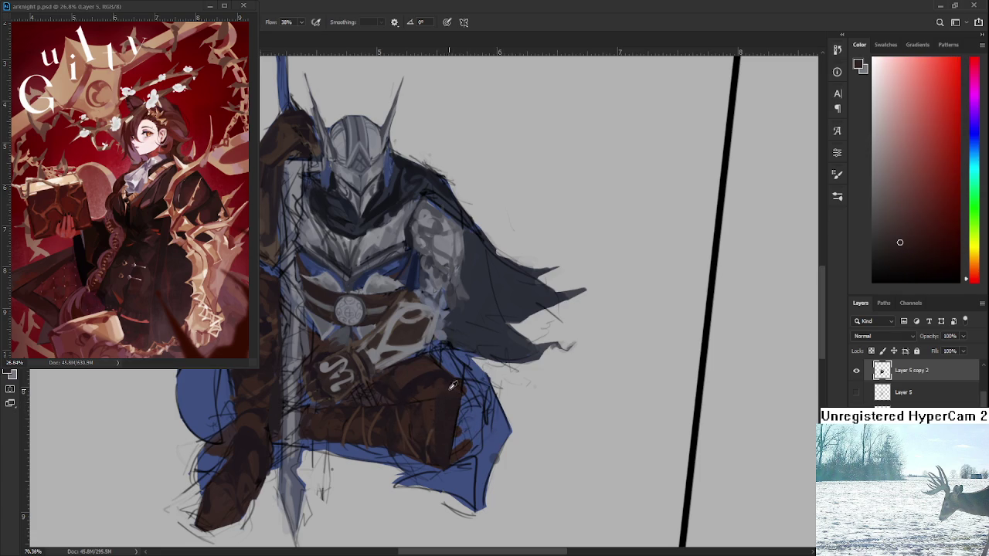
pyautogui.keyDown('alt'); pyautogui.click(441, 413); pyautogui.keyUp('alt')
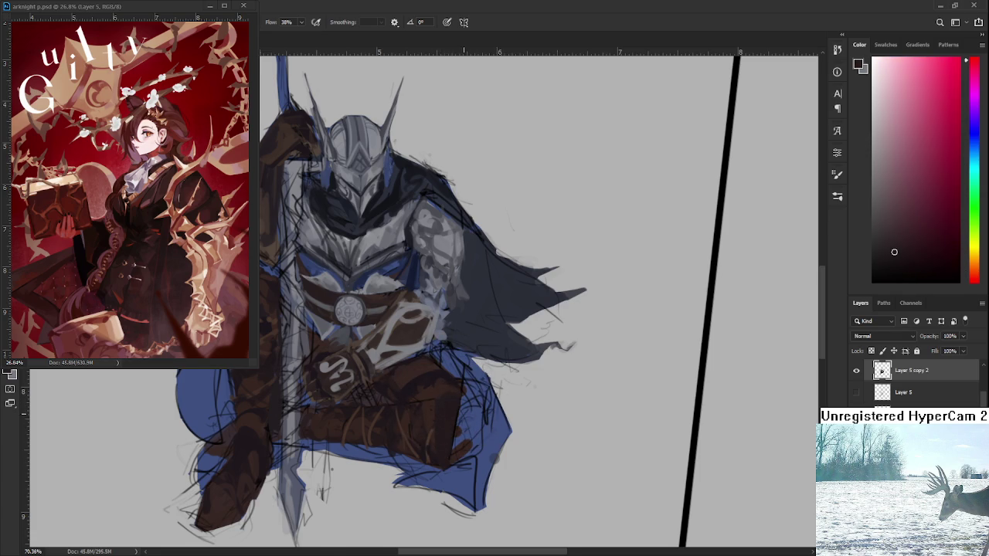
# Pick a slightly different shade and paint darker brown shading over the knee.
pyautogui.moveTo(464, 413); pyautogui.dragTo(493, 425)
pyautogui.scroll(-3, 492, 426)
pyautogui.scroll(3, 492, 425)
pyautogui.keyDown('alt'); pyautogui.click(472, 420); pyautogui.keyUp('alt')
pyautogui.click(900, 260)
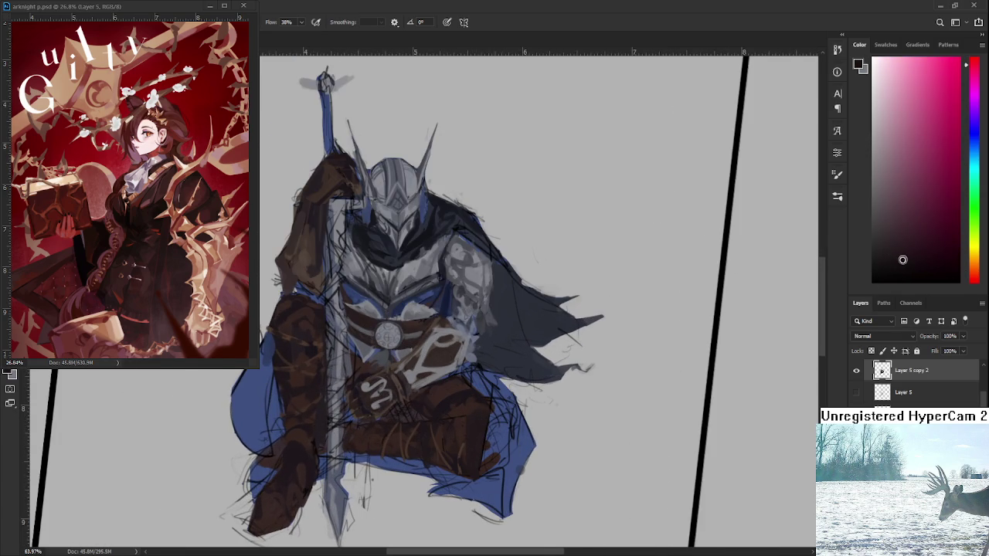
pyautogui.moveTo(466, 417)
pyautogui.mouseDown()
pyautogui.moveTo(477, 468)
pyautogui.moveTo(466, 416)
pyautogui.moveTo(467, 459)
pyautogui.mouseUp()
# Resample several new browns from the legs near the knee.
pyautogui.keyDown('alt'); pyautogui.click(474, 406); pyautogui.keyUp('alt')
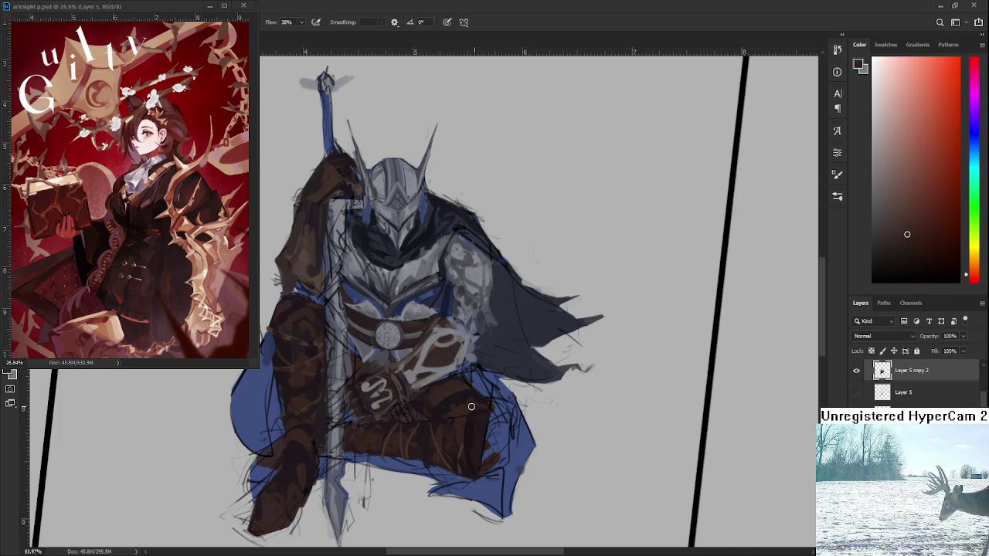
pyautogui.keyDown('alt'); pyautogui.click(485, 410); pyautogui.keyUp('alt')
pyautogui.keyDown('alt'); pyautogui.click(482, 428); pyautogui.keyUp('alt')
pyautogui.keyDown('alt'); pyautogui.click(479, 410); pyautogui.keyUp('alt')
pyautogui.keyDown('alt'); pyautogui.click(484, 424); pyautogui.keyUp('alt')
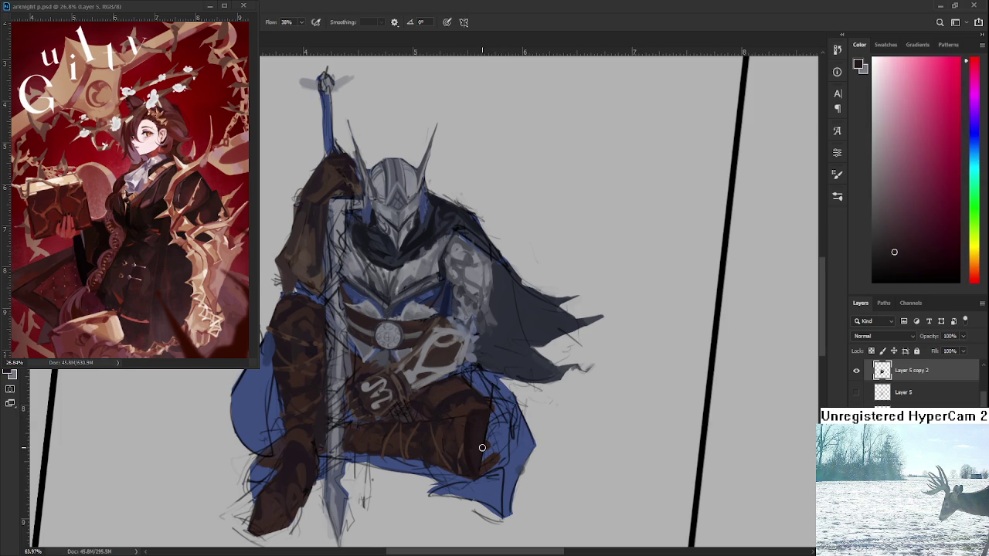
pyautogui.scroll(-1, 486, 433)
pyautogui.scroll(1, 487, 433)
pyautogui.keyDown('alt'); pyautogui.click(476, 421); pyautogui.keyUp('alt')
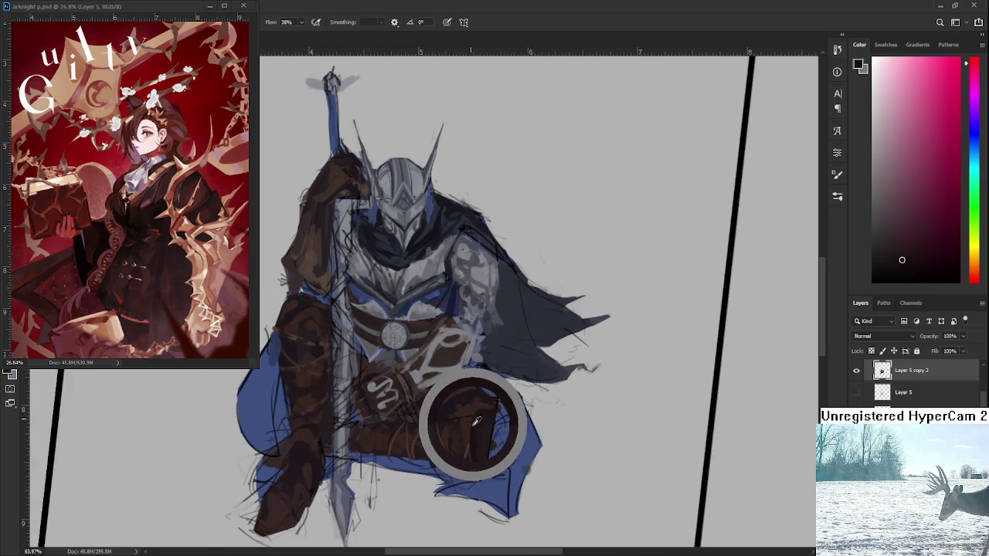
# Add a small dark brown stroke on the knee and zoom out to review the figure.
pyautogui.moveTo(321, 308)
pyautogui.mouseDown()
pyautogui.moveTo(464, 335)
pyautogui.moveTo(441, 322)
pyautogui.mouseUp()
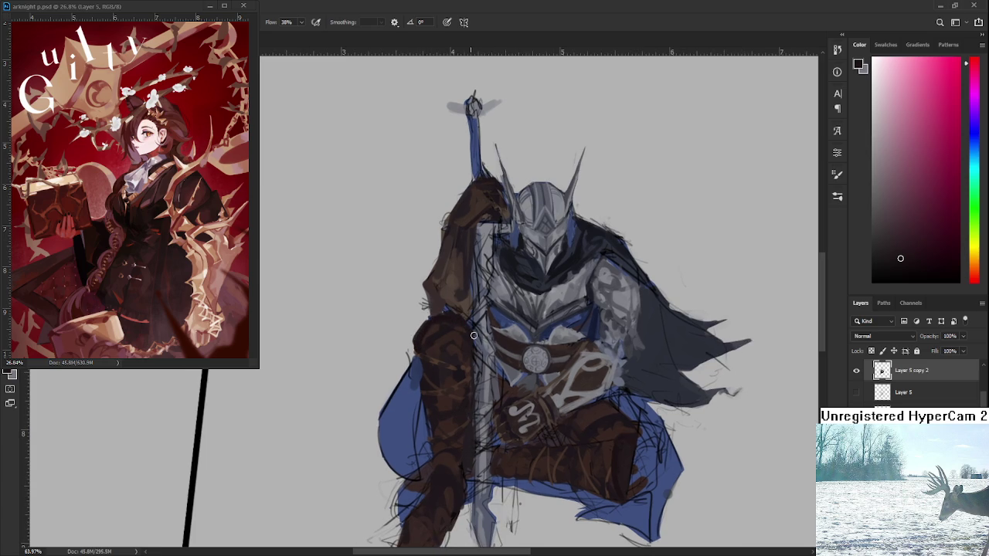
pyautogui.keyDown('alt'); pyautogui.click(470, 339); pyautogui.keyUp('alt')
pyautogui.keyDown('alt'); pyautogui.click(468, 337); pyautogui.keyUp('alt')
pyautogui.moveTo(465, 337)
pyautogui.mouseDown()
pyautogui.moveTo(476, 340)
pyautogui.moveTo(461, 365)
pyautogui.mouseUp()
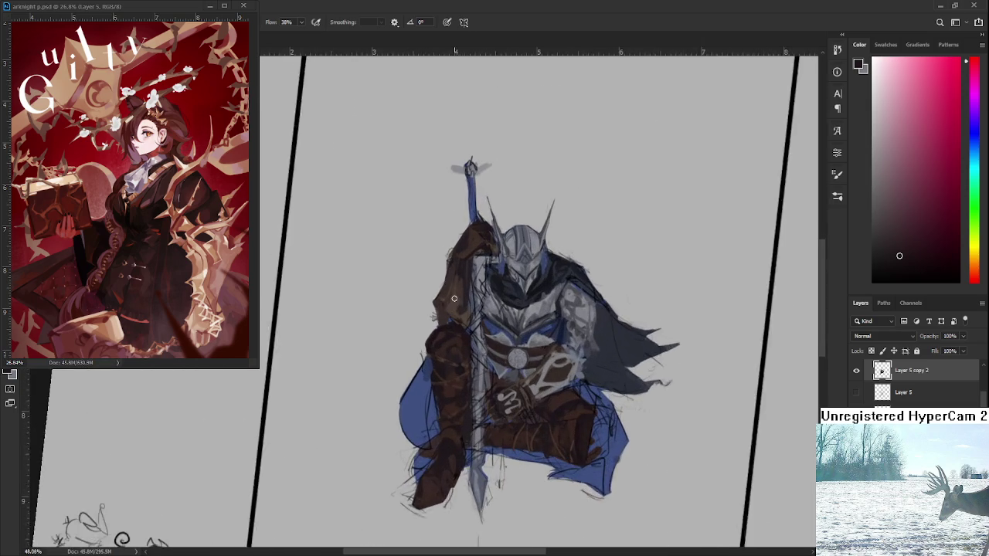
pyautogui.keyDown('alt'); pyautogui.click(439, 335); pyautogui.keyUp('alt')
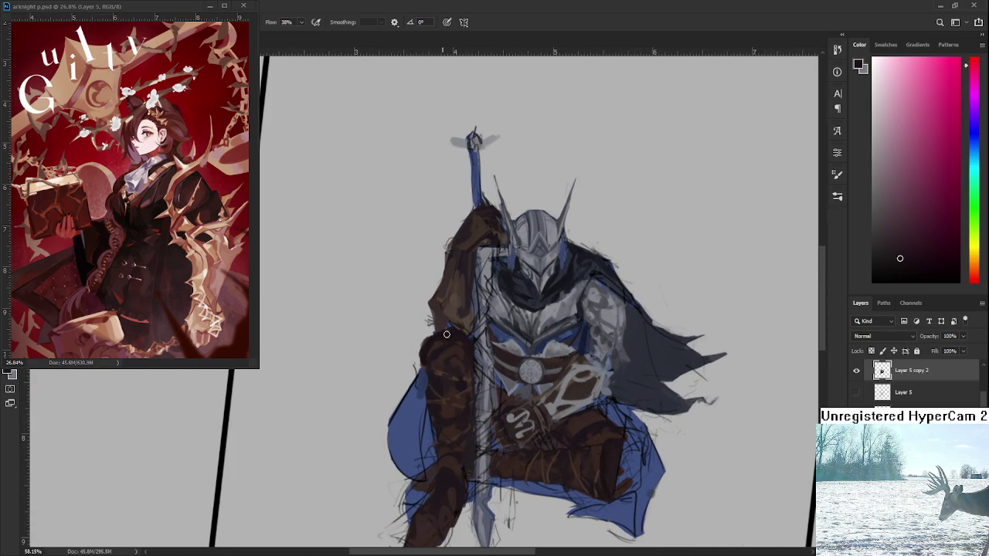
pyautogui.scroll(-5, 473, 345)
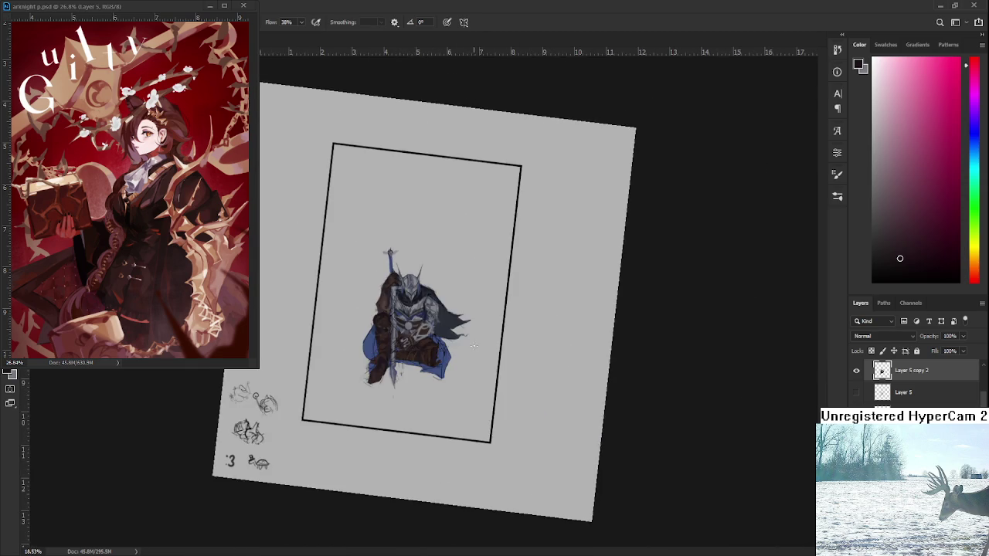
pyautogui.scroll(3, 395, 321)
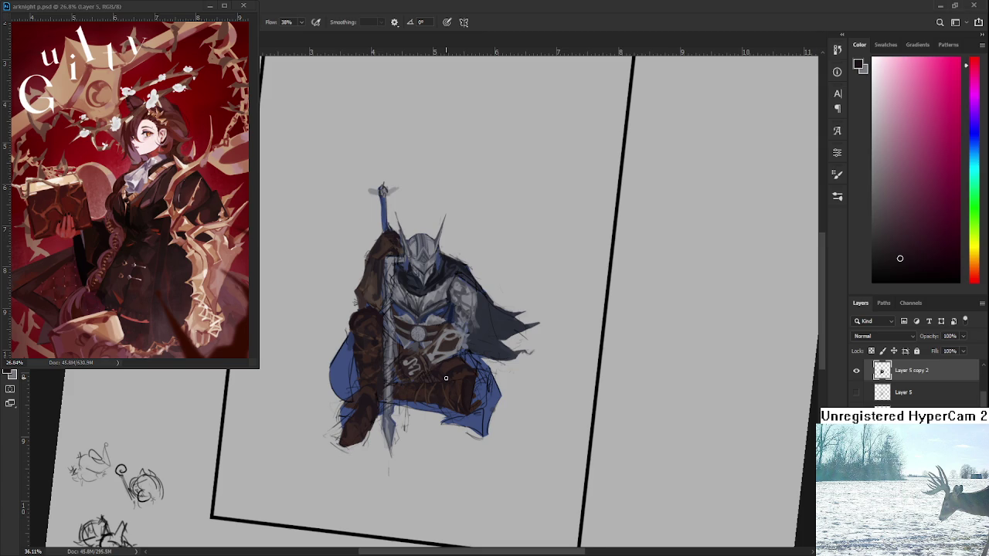
# Sample a blue from the knight's cape and darken it slightly in the Color panel.
pyautogui.scroll(2, 445, 379)
pyautogui.scroll(2, 445, 379)
pyautogui.scroll(-2, 440, 380)
pyautogui.scroll(-1, 438, 381)
pyautogui.scroll(2, 438, 381)
pyautogui.scroll(1, 441, 382)
pyautogui.scroll(-3, 444, 383)
pyautogui.scroll(2, 452, 384)
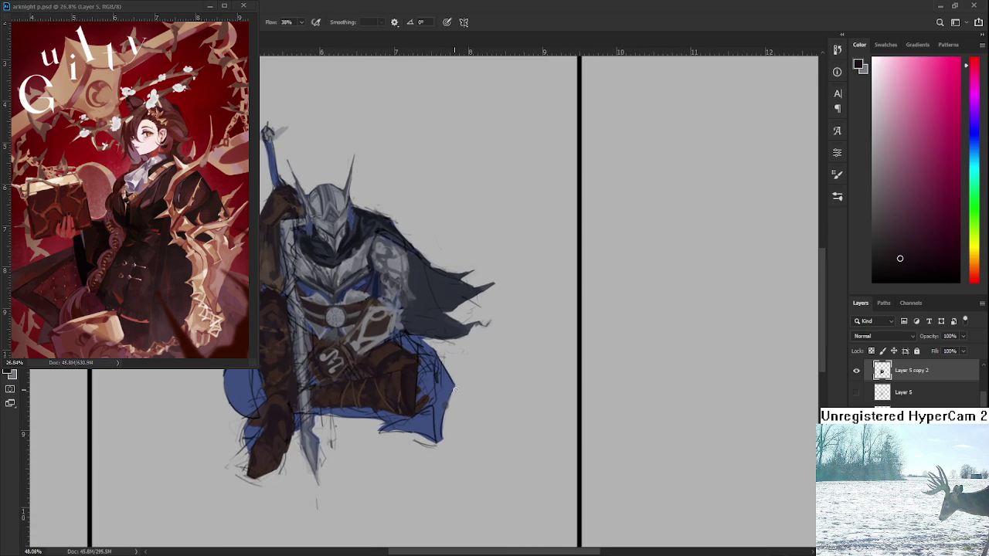
pyautogui.keyDown('alt'); pyautogui.click(438, 382); pyautogui.keyUp('alt')
pyautogui.keyDown('alt'); pyautogui.click(437, 387); pyautogui.keyUp('alt')
pyautogui.keyDown('alt'); pyautogui.click(427, 368); pyautogui.keyUp('alt')
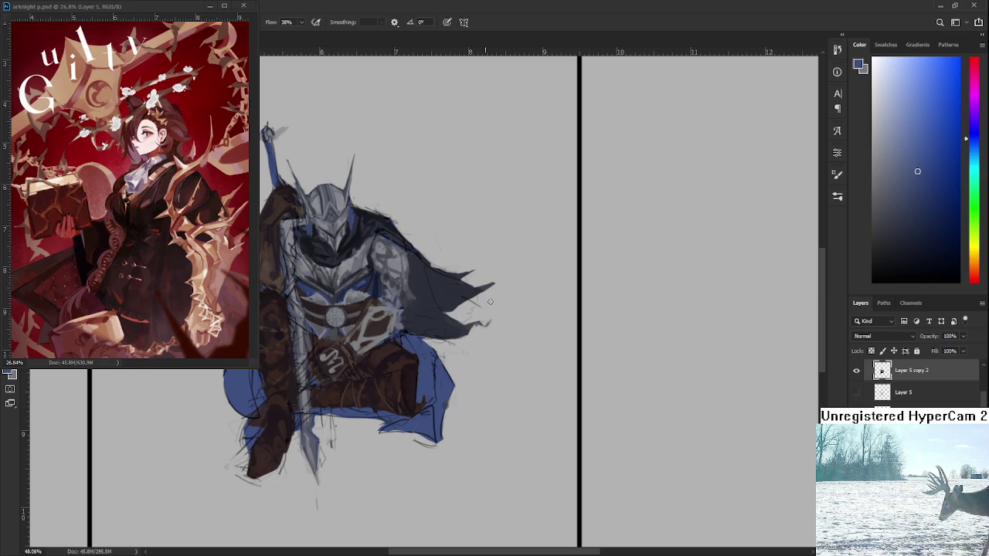
pyautogui.moveTo(900, 195); pyautogui.dragTo(915, 211)
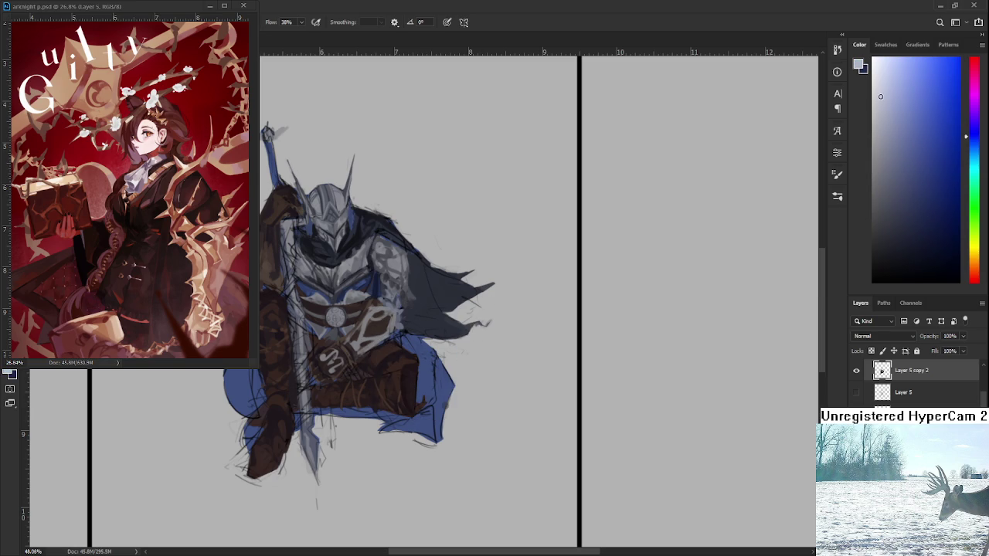
# Re-sample lighter and darker blues across the cape to fine-tune the paint colour.
pyautogui.keyDown('alt'); pyautogui.click(415, 347); pyautogui.keyUp('alt')
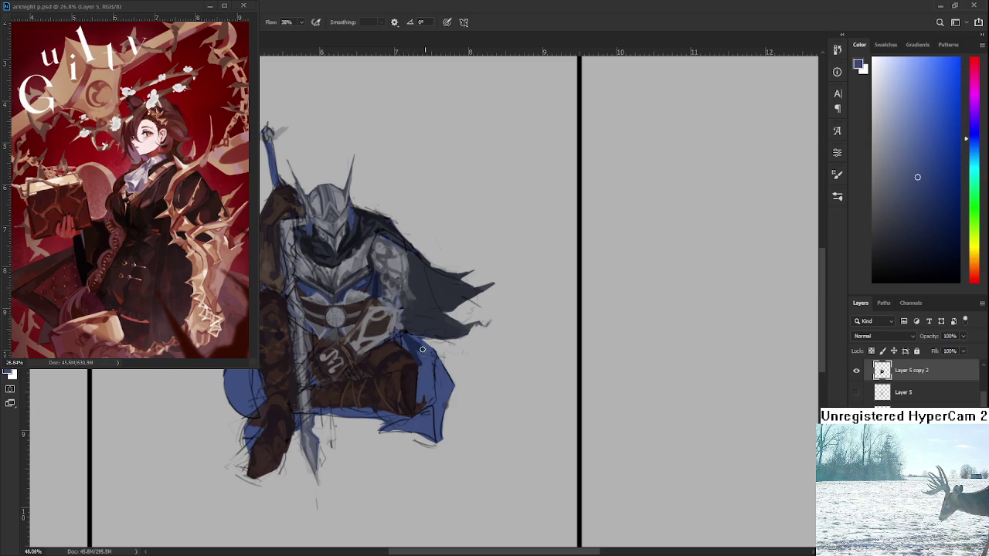
pyautogui.keyDown('alt'); pyautogui.click(426, 346); pyautogui.keyUp('alt')
pyautogui.keyDown('alt'); pyautogui.click(415, 348); pyautogui.keyUp('alt')
pyautogui.keyDown('alt'); pyautogui.click(408, 333); pyautogui.keyUp('alt')
pyautogui.keyDown('alt'); pyautogui.click(417, 342); pyautogui.keyUp('alt')
pyautogui.keyDown('alt'); pyautogui.click(425, 348); pyautogui.keyUp('alt')
pyautogui.keyDown('alt'); pyautogui.click(421, 363); pyautogui.keyUp('alt')
pyautogui.keyDown('alt'); pyautogui.click(427, 362); pyautogui.keyUp('alt')
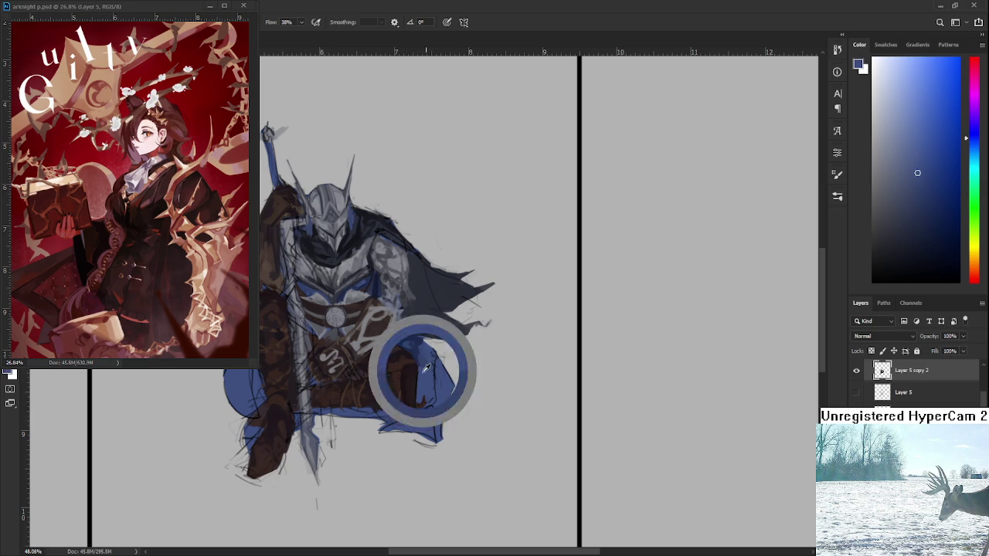
pyautogui.scroll(-2, 430, 360)
# Zoom in on the knight's knee and sample darker blues from the nearby cape.
pyautogui.scroll(3, 430, 361)
pyautogui.scroll(2, 430, 360)
pyautogui.scroll(2, 430, 361)
pyautogui.keyDown('alt'); pyautogui.click(428, 362); pyautogui.keyUp('alt')
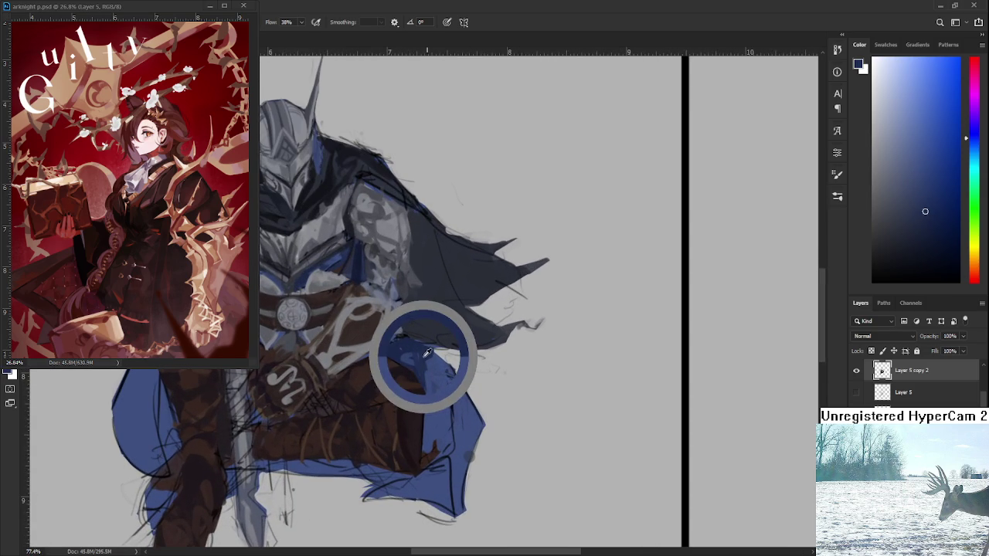
pyautogui.keyDown('alt'); pyautogui.click(438, 380); pyautogui.keyUp('alt')
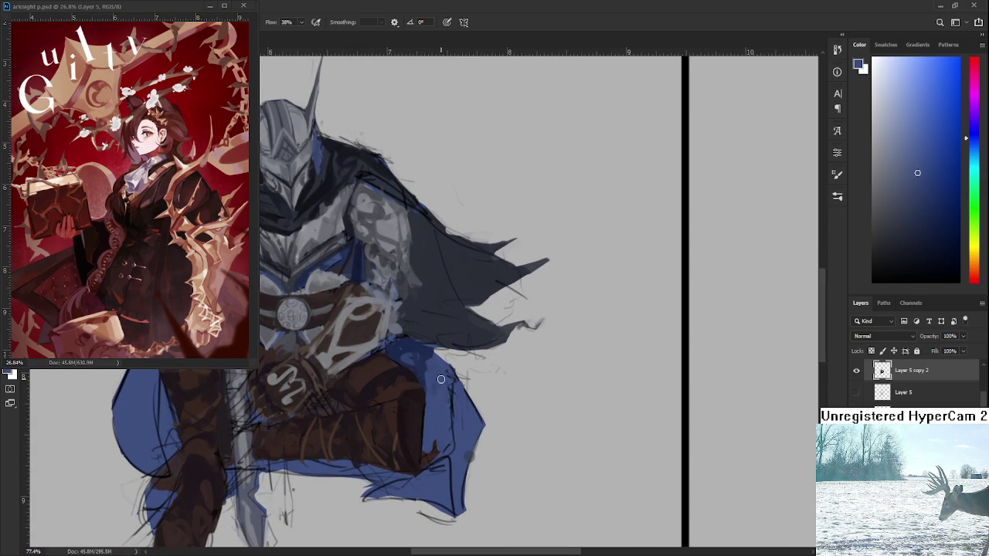
pyautogui.keyDown('alt'); pyautogui.click(398, 349); pyautogui.keyUp('alt')
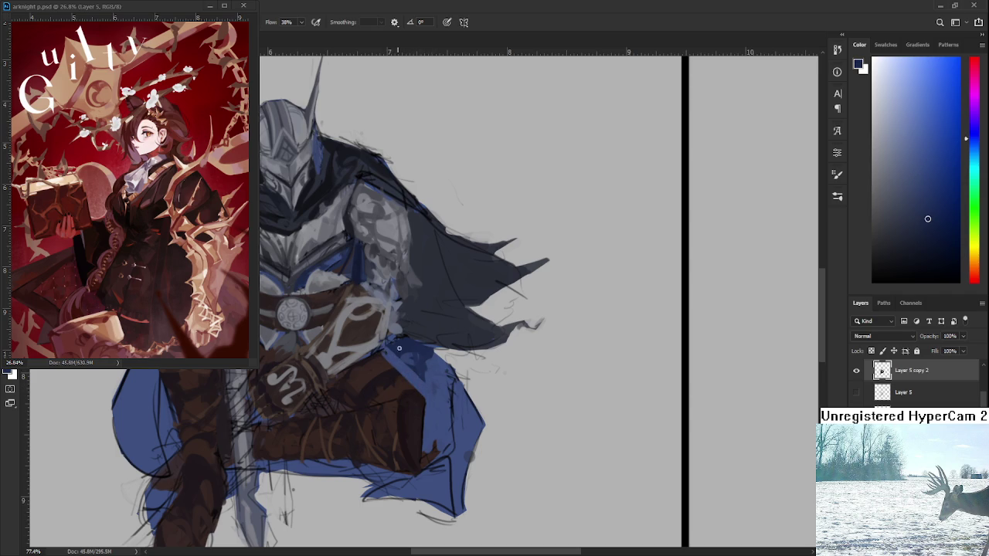
pyautogui.keyDown('alt'); pyautogui.click(384, 352); pyautogui.keyUp('alt')
pyautogui.keyDown('alt'); pyautogui.click(411, 348); pyautogui.keyUp('alt')
pyautogui.keyDown('alt'); pyautogui.click(406, 354); pyautogui.keyUp('alt')
# Keep re-sampling lighter and darker cape blues beside the knee until the colour is right.
pyautogui.keyDown('alt'); pyautogui.click(412, 363); pyautogui.keyUp('alt')
pyautogui.keyDown('alt'); pyautogui.click(394, 358); pyautogui.keyUp('alt')
pyautogui.keyDown('alt'); pyautogui.click(410, 362); pyautogui.keyUp('alt')
pyautogui.keyDown('alt'); pyautogui.click(405, 359); pyautogui.keyUp('alt')
pyautogui.keyDown('alt'); pyautogui.click(415, 352); pyautogui.keyUp('alt')
pyautogui.keyDown('alt'); pyautogui.click(415, 364); pyautogui.keyUp('alt')
pyautogui.keyDown('alt'); pyautogui.click(415, 350); pyautogui.keyUp('alt')
pyautogui.keyDown('alt'); pyautogui.click(396, 363); pyautogui.keyUp('alt')
pyautogui.keyDown('alt'); pyautogui.click(417, 362); pyautogui.keyUp('alt')
pyautogui.keyDown('alt'); pyautogui.click(425, 366); pyautogui.keyUp('alt')
# Paint a dark blue stroke along the cape's right edge and extend its lower-right edge outward.
pyautogui.scroll(-3, 471, 397)
pyautogui.keyDown('alt'); pyautogui.click(458, 375); pyautogui.keyUp('alt')
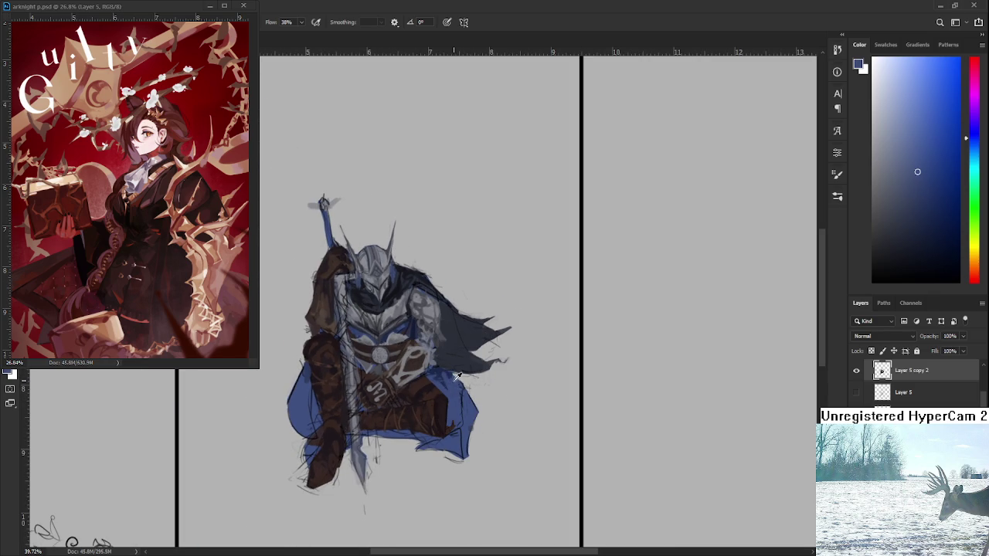
pyautogui.keyDown('alt'); pyautogui.click(457, 392); pyautogui.keyUp('alt')
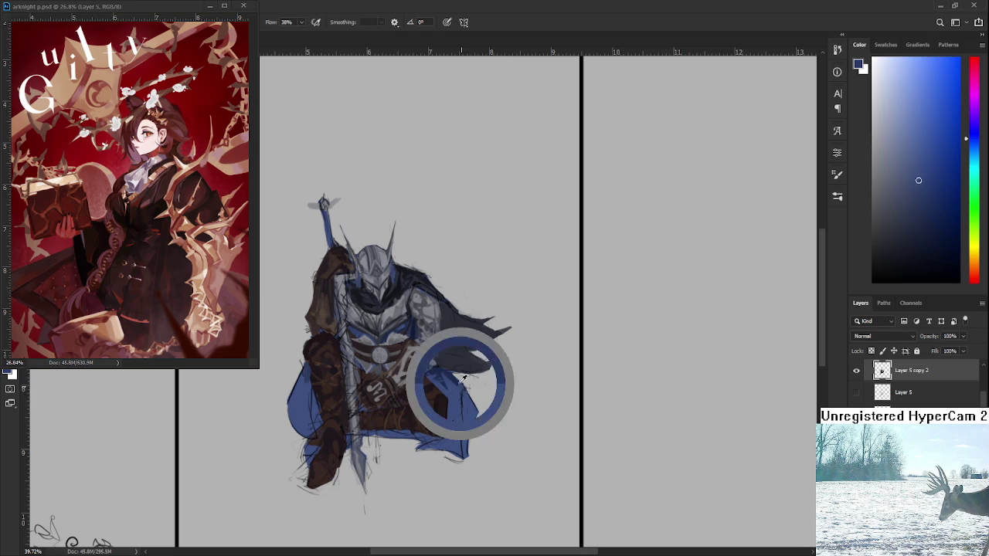
pyautogui.moveTo(456, 390); pyautogui.dragTo(454, 427)
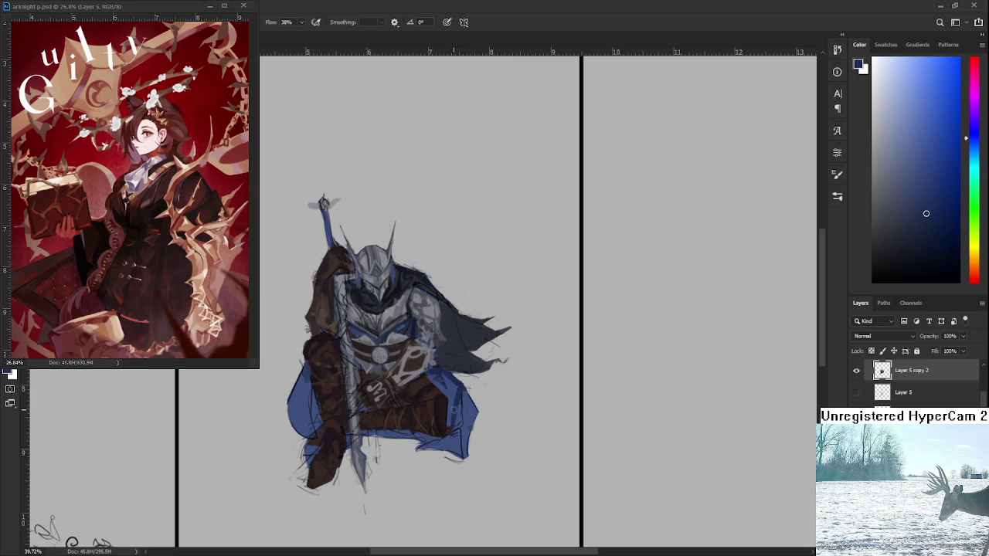
pyautogui.keyDown('alt'); pyautogui.click(466, 411); pyautogui.keyUp('alt')
pyautogui.moveTo(465, 409); pyautogui.dragTo(472, 429)
# Re-sample a range of lighter cape blues around the extended edge.
pyautogui.scroll(5, 475, 440)
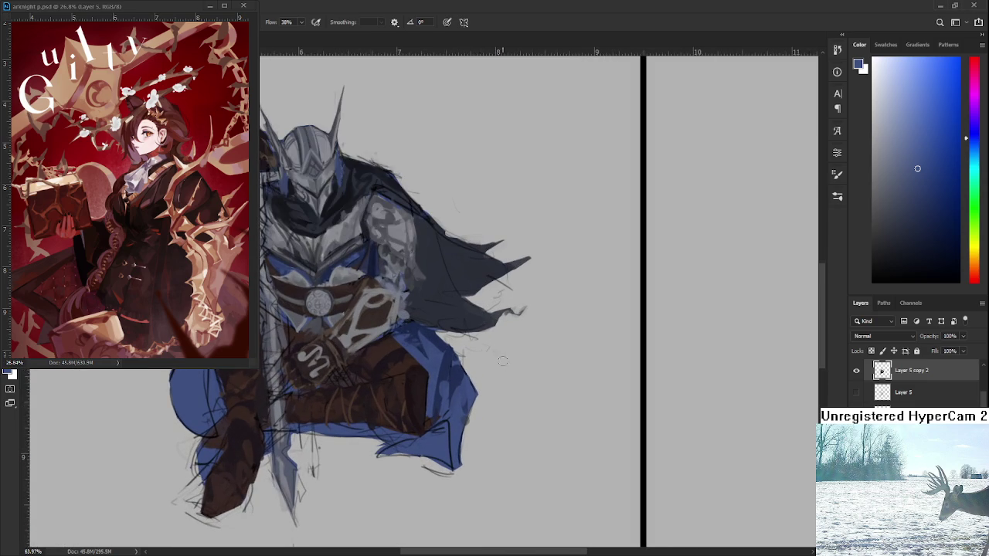
pyautogui.keyDown('alt'); pyautogui.click(472, 392); pyautogui.keyUp('alt')
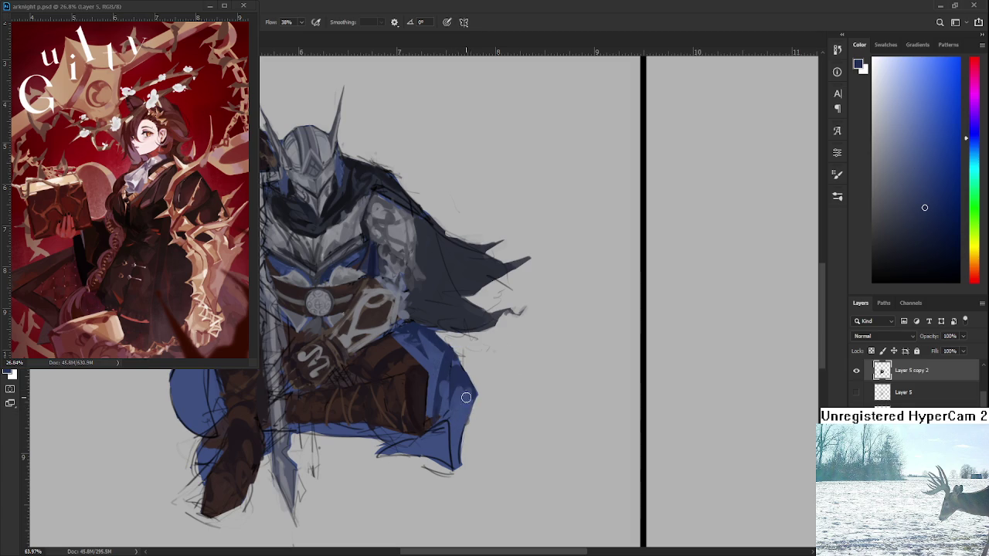
pyautogui.keyDown('alt'); pyautogui.click(462, 398); pyautogui.keyUp('alt')
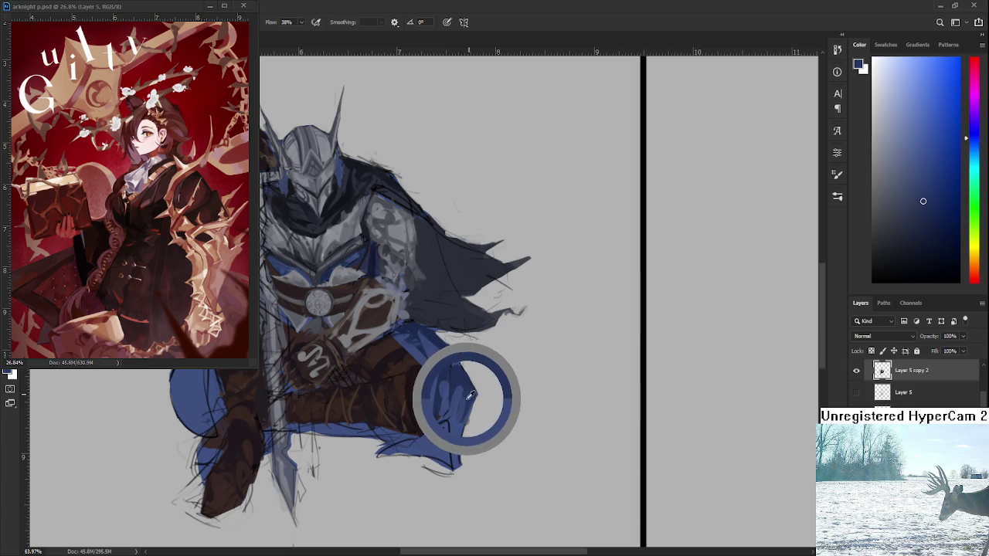
pyautogui.keyDown('alt'); pyautogui.click(461, 401); pyautogui.keyUp('alt')
pyautogui.keyDown('alt'); pyautogui.click(468, 397); pyautogui.keyUp('alt')
pyautogui.keyDown('alt'); pyautogui.click(462, 412); pyautogui.keyUp('alt')
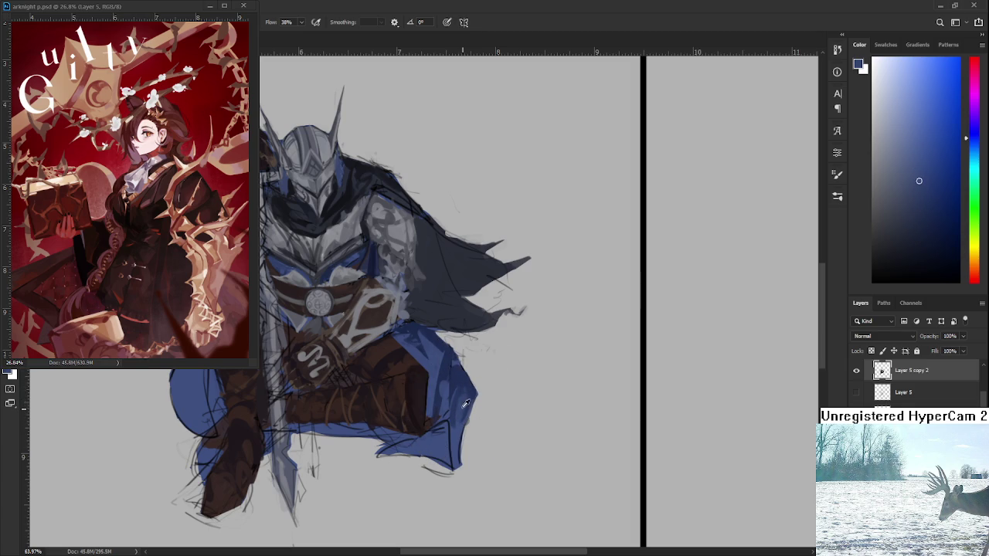
pyautogui.keyDown('alt'); pyautogui.click(471, 398); pyautogui.keyUp('alt')
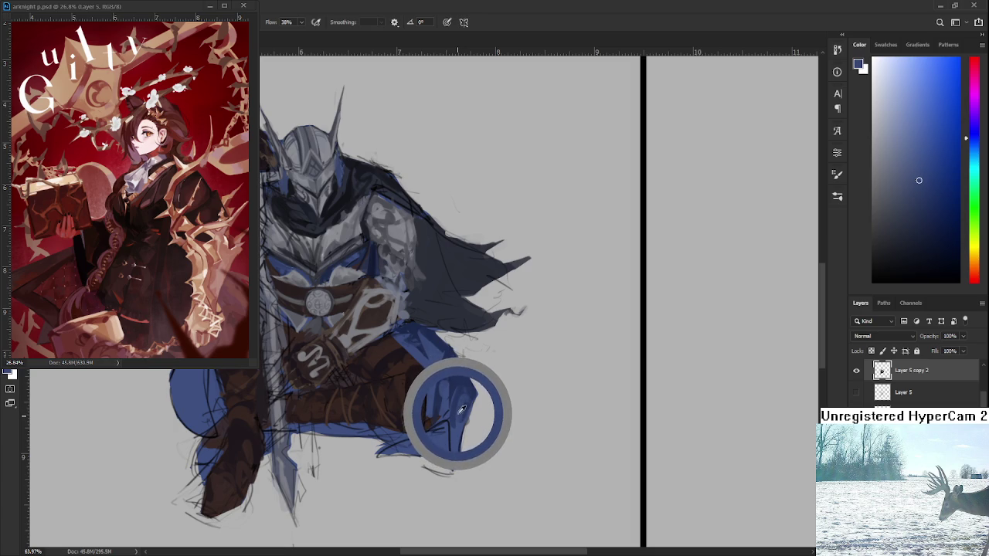
pyautogui.keyDown('alt'); pyautogui.click(458, 438); pyautogui.keyUp('alt')
# Pick slightly darker cape blues, then switch to the Eraser.
pyautogui.keyDown('alt'); pyautogui.click(460, 427); pyautogui.keyUp('alt')
pyautogui.keyDown('alt'); pyautogui.click(473, 410); pyautogui.keyUp('alt')
pyautogui.keyDown('alt'); pyautogui.click(470, 365); pyautogui.keyUp('alt')
pyautogui.keyDown('alt'); pyautogui.click(467, 388); pyautogui.keyUp('alt')
pyautogui.keyDown('alt'); pyautogui.click(471, 382); pyautogui.keyUp('alt')
pyautogui.keyDown('alt'); pyautogui.click(467, 389); pyautogui.keyUp('alt')
pyautogui.press('e')
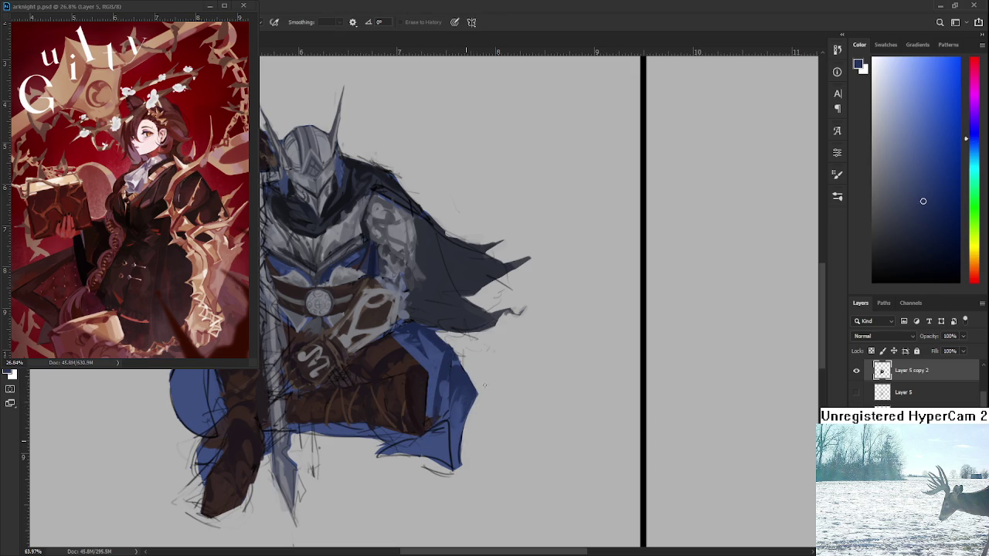
pyautogui.scroll(-2, 475, 399)
# Return to the Brush and sample several blues from the cloak.
pyautogui.scroll(-4, 475, 399)
pyautogui.scroll(2, 475, 398)
pyautogui.scroll(3, 475, 399)
pyautogui.press('b')
pyautogui.keyDown('alt'); pyautogui.click(486, 384); pyautogui.keyUp('alt')
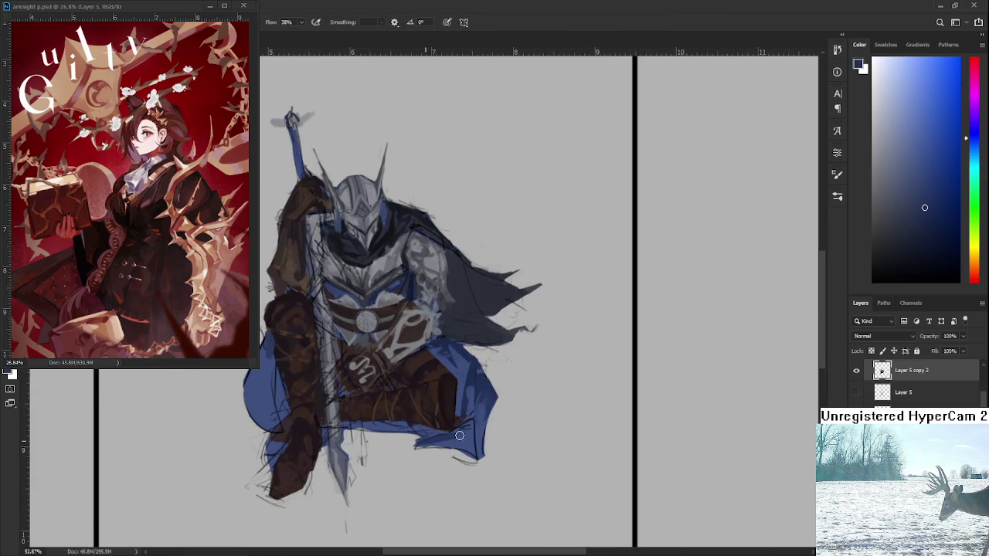
pyautogui.keyDown('alt'); pyautogui.click(468, 443); pyautogui.keyUp('alt')
pyautogui.keyDown('alt'); pyautogui.click(461, 445); pyautogui.keyUp('alt')
pyautogui.keyDown('alt'); pyautogui.click(481, 409); pyautogui.keyUp('alt')
pyautogui.keyDown('alt'); pyautogui.click(475, 427); pyautogui.keyUp('alt')
pyautogui.keyDown('alt'); pyautogui.click(481, 410); pyautogui.keyUp('alt')
pyautogui.keyDown('alt'); pyautogui.click(478, 429); pyautogui.keyUp('alt')
# Repaint the cloak tip with small strokes in a sampled blue.
pyautogui.keyDown('alt'); pyautogui.click(462, 436); pyautogui.keyUp('alt')
pyautogui.keyDown('alt'); pyautogui.click(462, 431); pyautogui.keyUp('alt')
pyautogui.keyDown('alt'); pyautogui.click(465, 435); pyautogui.keyUp('alt')
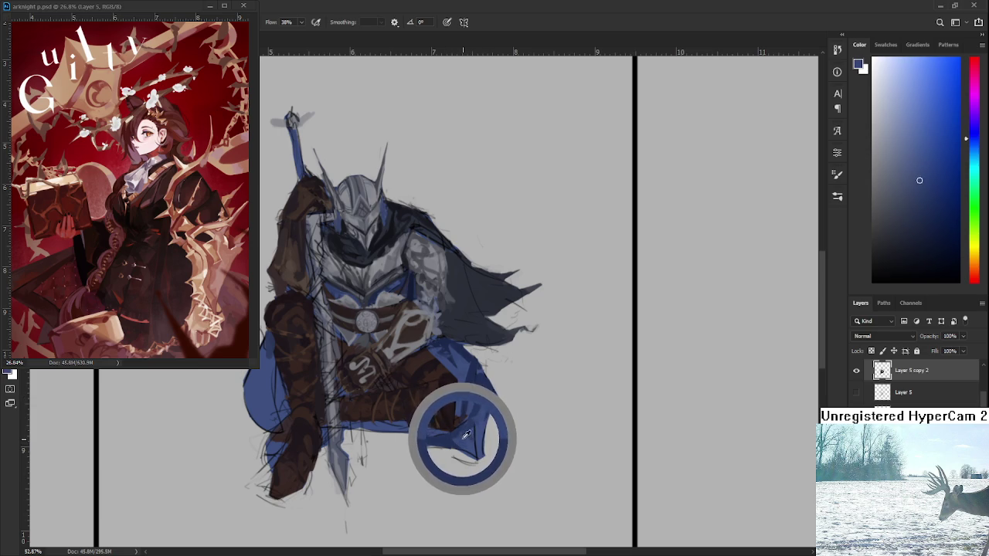
pyautogui.keyDown('alt'); pyautogui.click(473, 434); pyautogui.keyUp('alt')
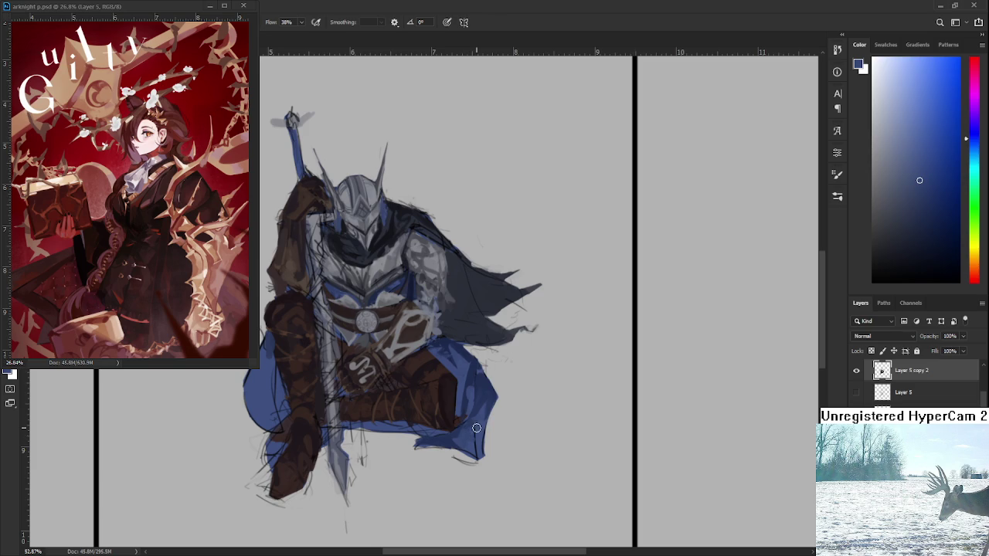
pyautogui.keyDown('alt'); pyautogui.click(472, 430); pyautogui.keyUp('alt')
pyautogui.moveTo(473, 424)
pyautogui.mouseDown()
pyautogui.moveTo(484, 457)
pyautogui.moveTo(463, 451)
pyautogui.moveTo(489, 417)
pyautogui.moveTo(486, 459)
pyautogui.mouseUp()
# Erase a thin strip along the cloak's right edge and add dark lines along the edge and tip.
pyautogui.press('e')
pyautogui.press('b')
pyautogui.press('e')
pyautogui.moveTo(491, 404); pyautogui.dragTo(486, 465)
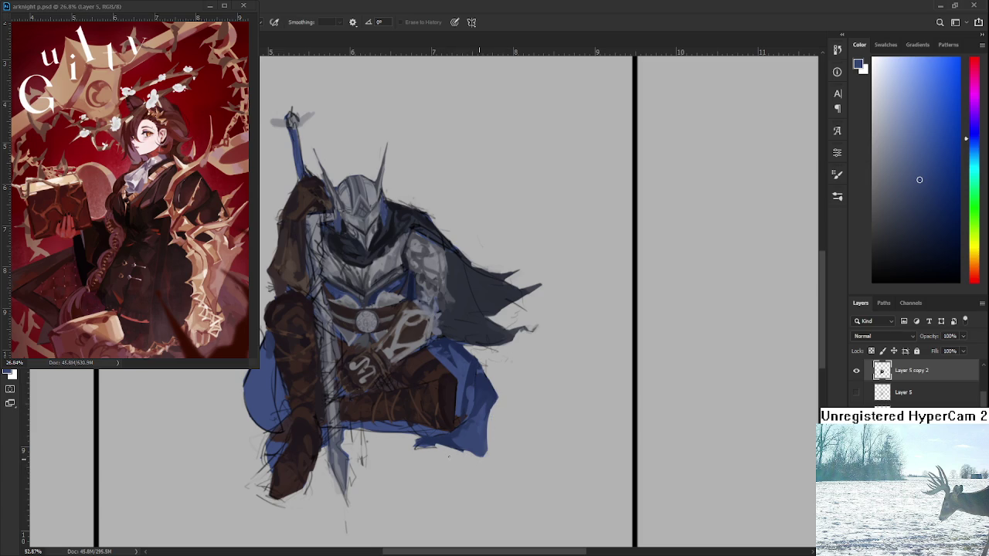
pyautogui.moveTo(492, 410)
pyautogui.mouseDown()
pyautogui.moveTo(486, 462)
pyautogui.moveTo(459, 453)
pyautogui.mouseUp()
# Bring the whole knight into view and sample dark browns, then dark blue from the chest.
pyautogui.moveTo(449, 366); pyautogui.dragTo(474, 375)
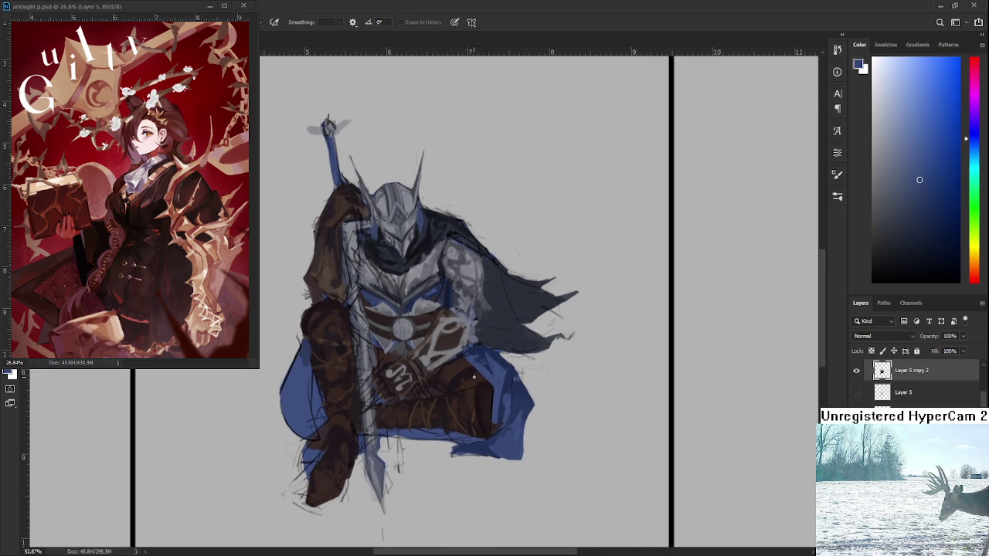
pyautogui.press('b')
pyautogui.keyDown('alt'); pyautogui.click(462, 369); pyautogui.keyUp('alt')
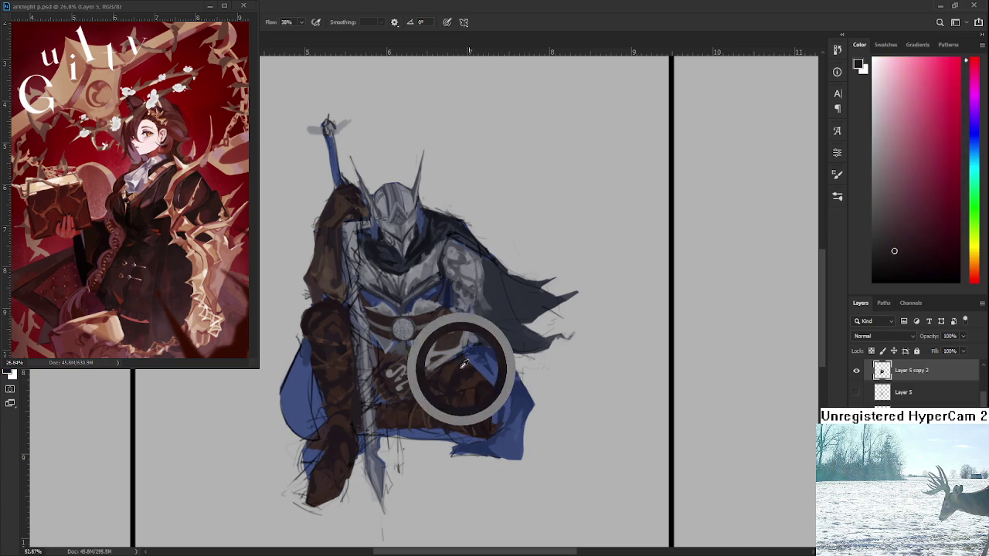
pyautogui.keyDown('alt'); pyautogui.click(463, 366); pyautogui.keyUp('alt')
pyautogui.keyDown('alt'); pyautogui.click(462, 364); pyautogui.keyUp('alt')
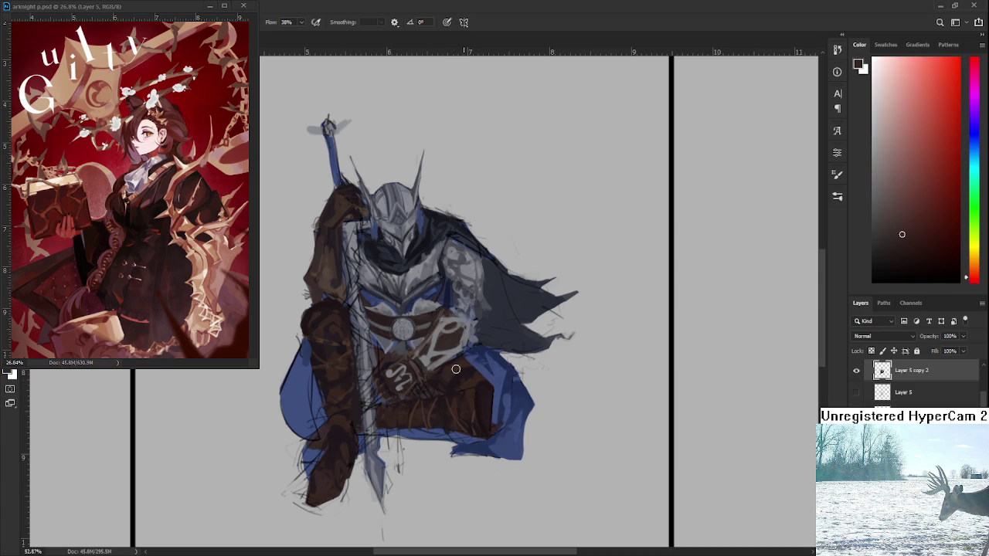
pyautogui.keyDown('alt'); pyautogui.click(461, 364); pyautogui.keyUp('alt')
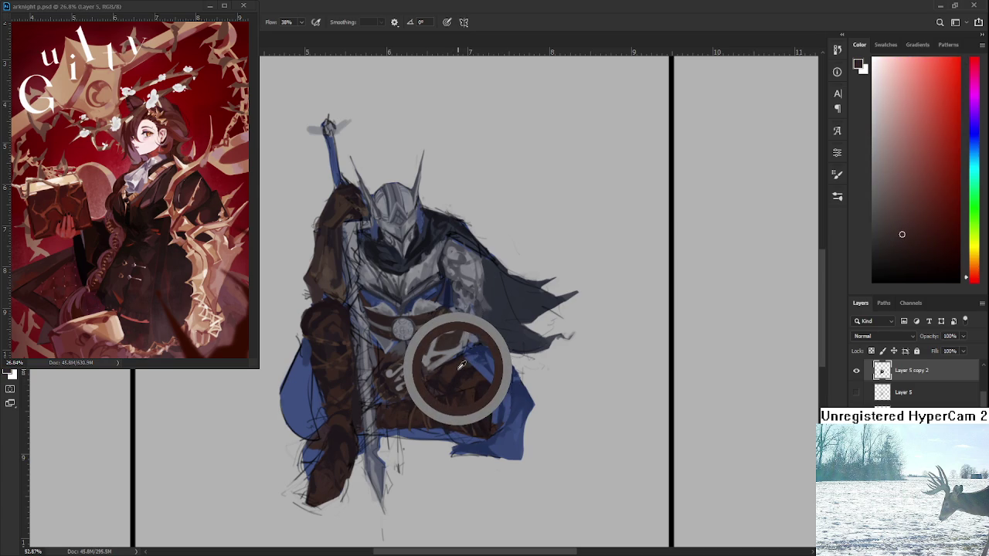
pyautogui.keyDown('alt'); pyautogui.click(461, 365); pyautogui.keyUp('alt')
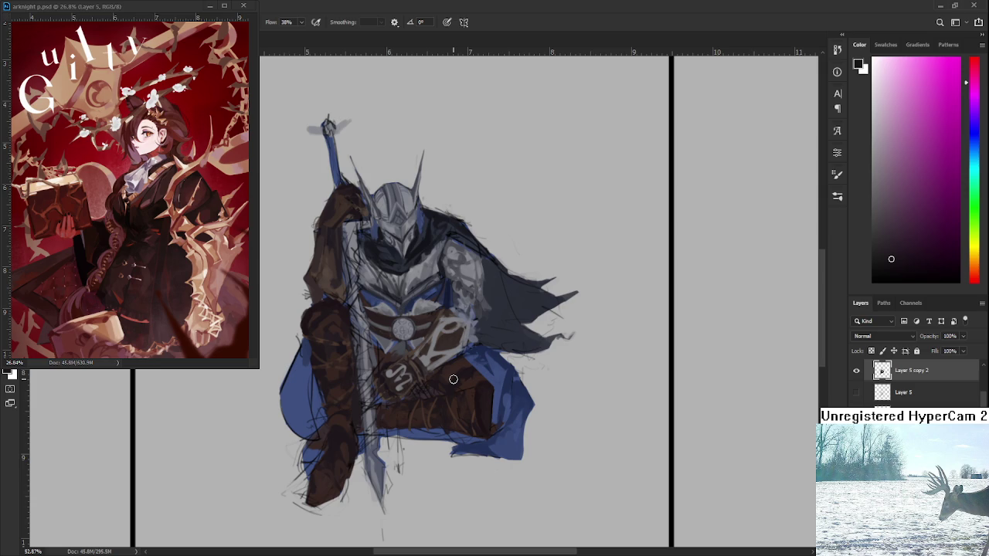
pyautogui.keyDown('alt'); pyautogui.click(459, 317); pyautogui.keyUp('alt')
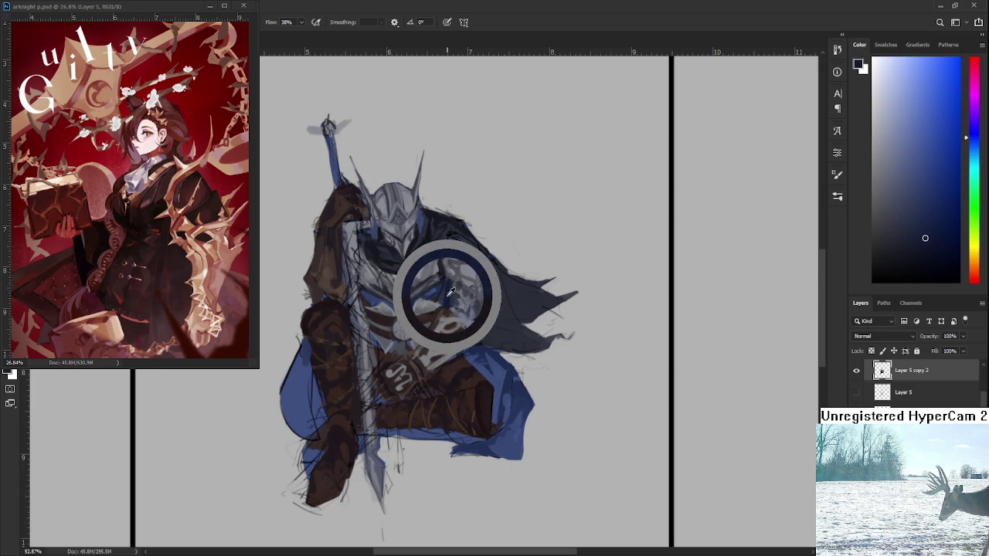
# Shift the view right and fill the lower-left cape area with sampled blue.
pyautogui.moveTo(450, 292); pyautogui.dragTo(484, 295)
pyautogui.keyDown('alt'); pyautogui.click(328, 402); pyautogui.keyUp('alt')
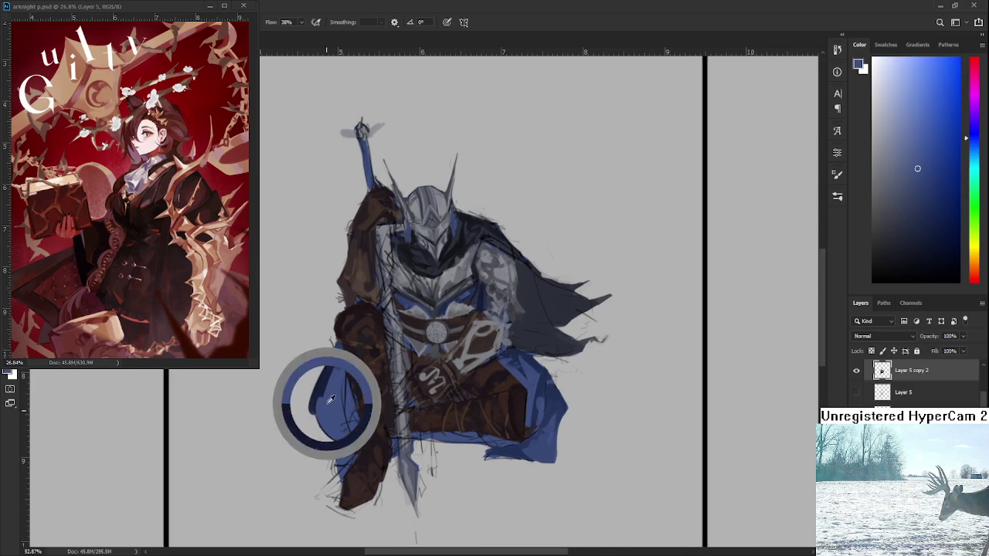
pyautogui.keyDown('alt'); pyautogui.click(330, 368); pyautogui.keyUp('alt')
pyautogui.moveTo(332, 359); pyautogui.dragTo(324, 422)
pyautogui.moveTo(323, 379)
pyautogui.mouseDown()
pyautogui.moveTo(335, 399)
pyautogui.moveTo(323, 423)
pyautogui.moveTo(339, 434)
pyautogui.mouseUp()
pyautogui.keyDown('alt'); pyautogui.click(329, 404); pyautogui.keyUp('alt')
pyautogui.keyDown('alt'); pyautogui.click(330, 408); pyautogui.keyUp('alt')
pyautogui.moveTo(332, 400)
pyautogui.mouseDown()
pyautogui.moveTo(332, 437)
pyautogui.moveTo(321, 374)
pyautogui.mouseUp()
pyautogui.keyDown('alt'); pyautogui.click(331, 417); pyautogui.keyUp('alt')
pyautogui.keyDown('alt'); pyautogui.click(332, 370); pyautogui.keyUp('alt')
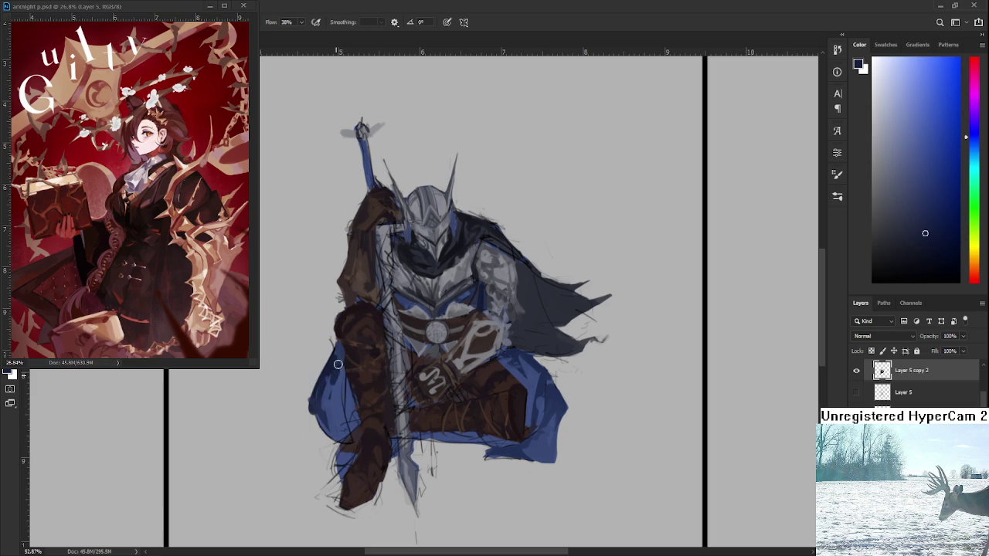
pyautogui.keyDown('alt'); pyautogui.click(334, 368); pyautogui.keyUp('alt')
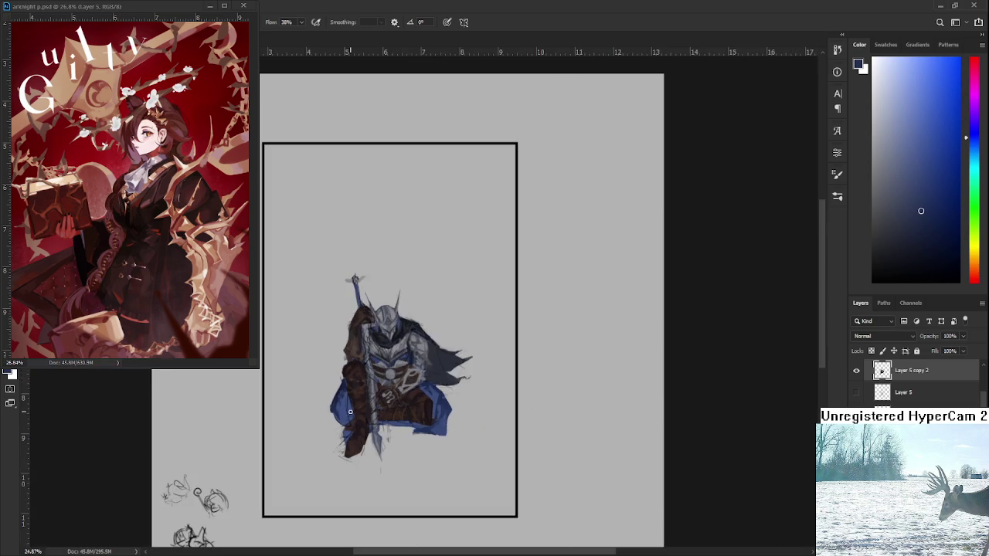
# Erase back part of the cape's left edge.
pyautogui.scroll(-3, 348, 401)
pyautogui.scroll(3, 348, 386)
pyautogui.scroll(1, 349, 356)
pyautogui.keyDown('alt'); pyautogui.click(336, 338); pyautogui.keyUp('alt')
pyautogui.press('e')
pyautogui.moveTo(307, 380)
pyautogui.mouseDown()
pyautogui.moveTo(306, 412)
pyautogui.moveTo(307, 402)
pyautogui.mouseUp()
pyautogui.press('b')
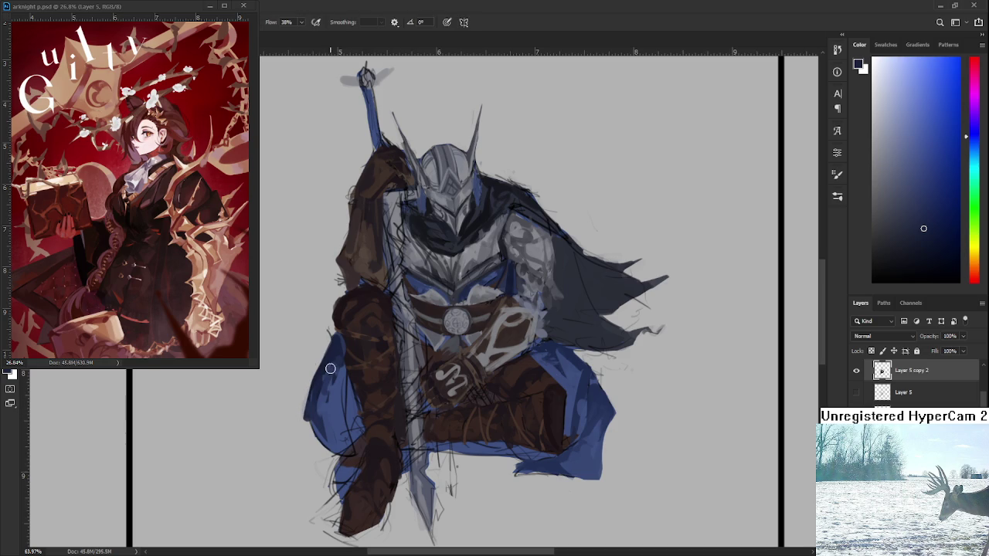
# Re-sample lighter and darker blues from the lower-left cape.
pyautogui.keyDown('alt'); pyautogui.click(331, 381); pyautogui.keyUp('alt')
pyautogui.keyDown('alt'); pyautogui.click(331, 381); pyautogui.keyUp('alt')
pyautogui.keyDown('alt'); pyautogui.click(327, 360); pyautogui.keyUp('alt')
pyautogui.keyDown('alt'); pyautogui.click(340, 366); pyautogui.keyUp('alt')
pyautogui.keyDown('alt'); pyautogui.click(334, 338); pyautogui.keyUp('alt')
pyautogui.keyDown('alt'); pyautogui.click(330, 366); pyautogui.keyUp('alt')
pyautogui.keyDown('alt'); pyautogui.click(338, 410); pyautogui.keyUp('alt')
pyautogui.keyDown('alt'); pyautogui.click(326, 390); pyautogui.keyUp('alt')
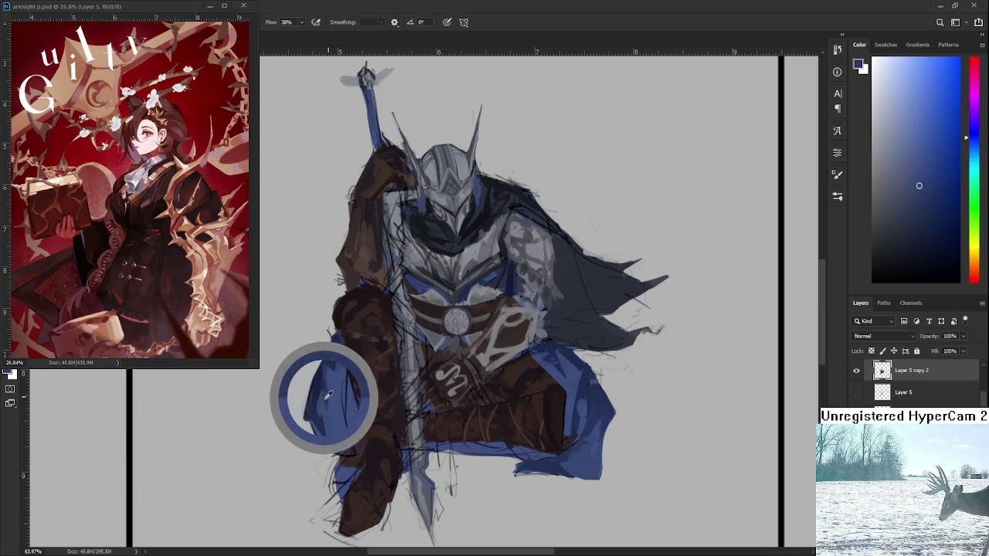
pyautogui.keyDown('alt'); pyautogui.click(325, 408); pyautogui.keyUp('alt')
pyautogui.keyDown('alt'); pyautogui.click(327, 417); pyautogui.keyUp('alt')
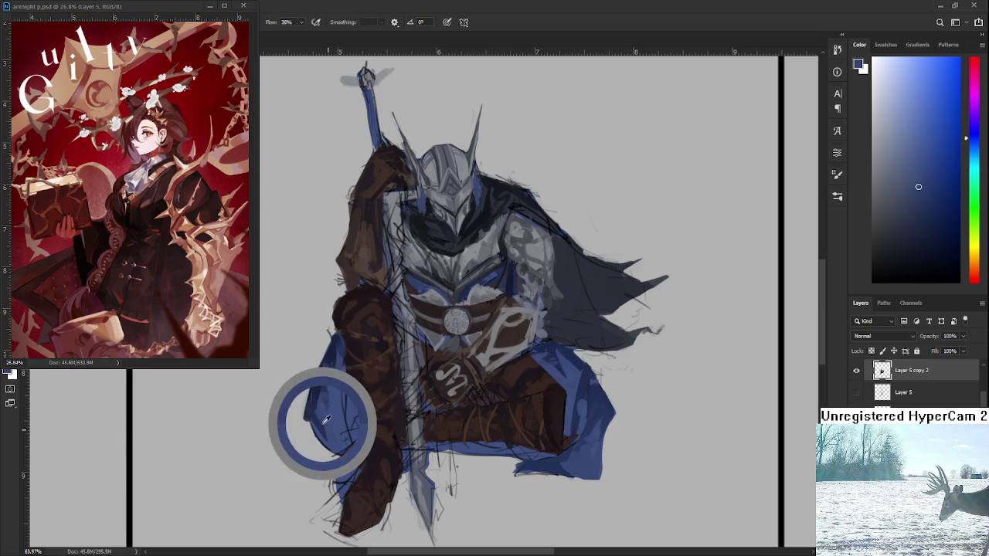
pyautogui.keyDown('alt'); pyautogui.click(325, 410); pyautogui.keyUp('alt')
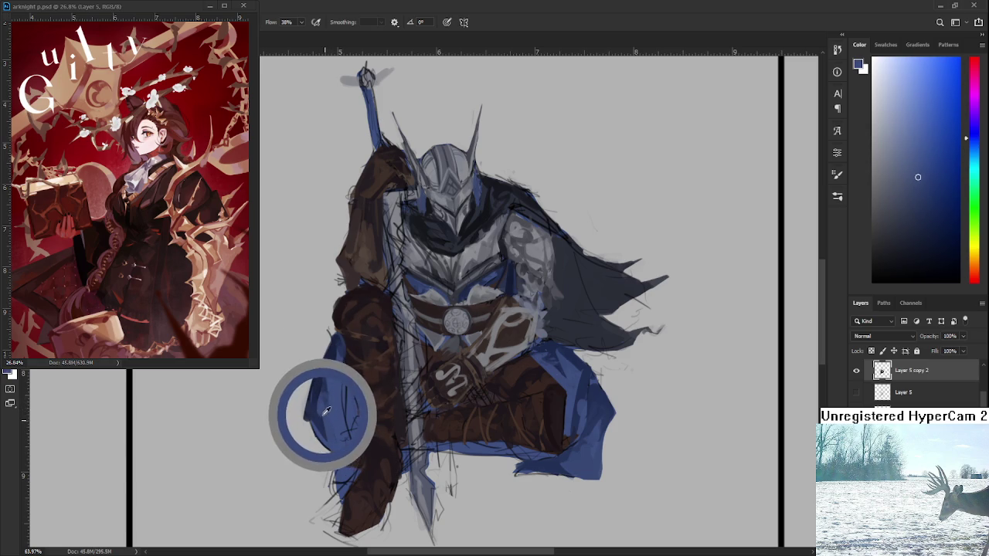
# Pick a lighter cape blue and paint a stroke over the lower-left cape.
pyautogui.keyDown('alt'); pyautogui.click(323, 396); pyautogui.keyUp('alt')
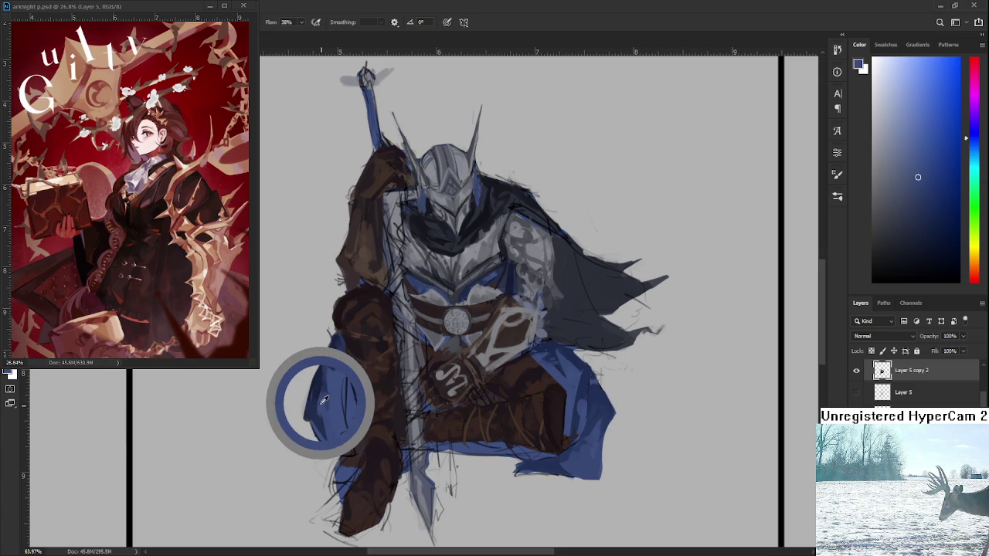
pyautogui.keyDown('alt'); pyautogui.click(323, 402); pyautogui.keyUp('alt')
pyautogui.keyDown('alt'); pyautogui.click(325, 401); pyautogui.keyUp('alt')
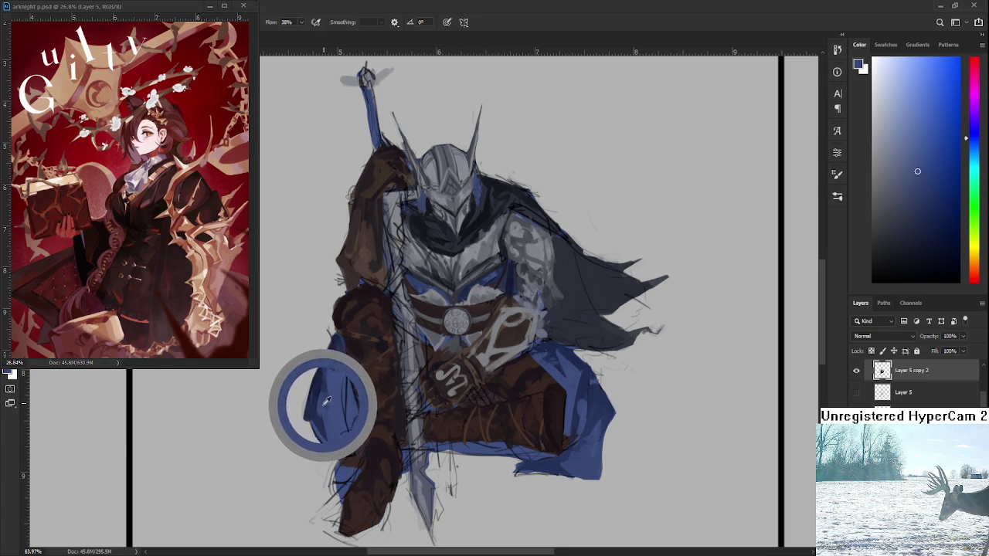
pyautogui.keyDown('alt'); pyautogui.click(325, 412); pyautogui.keyUp('alt')
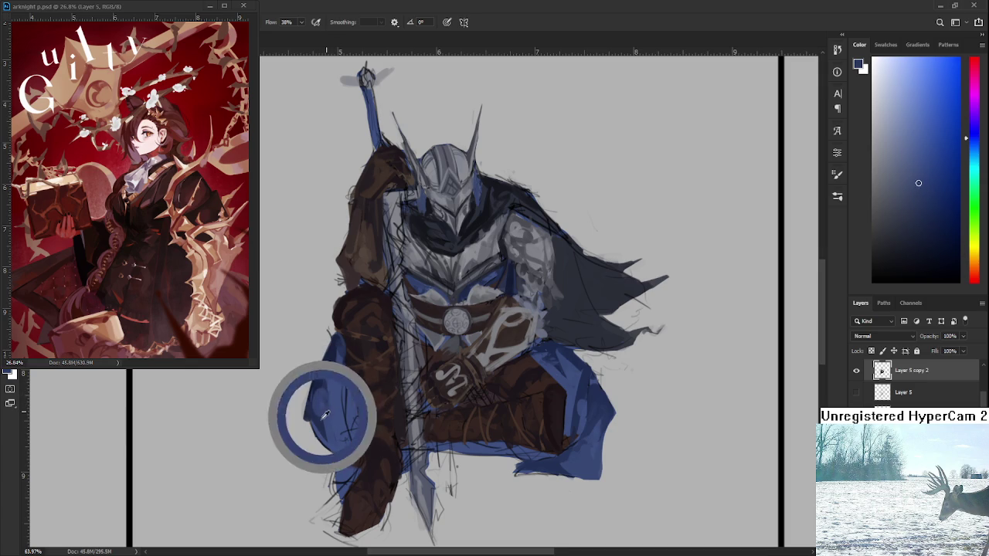
pyautogui.keyDown('alt'); pyautogui.click(325, 414); pyautogui.keyUp('alt')
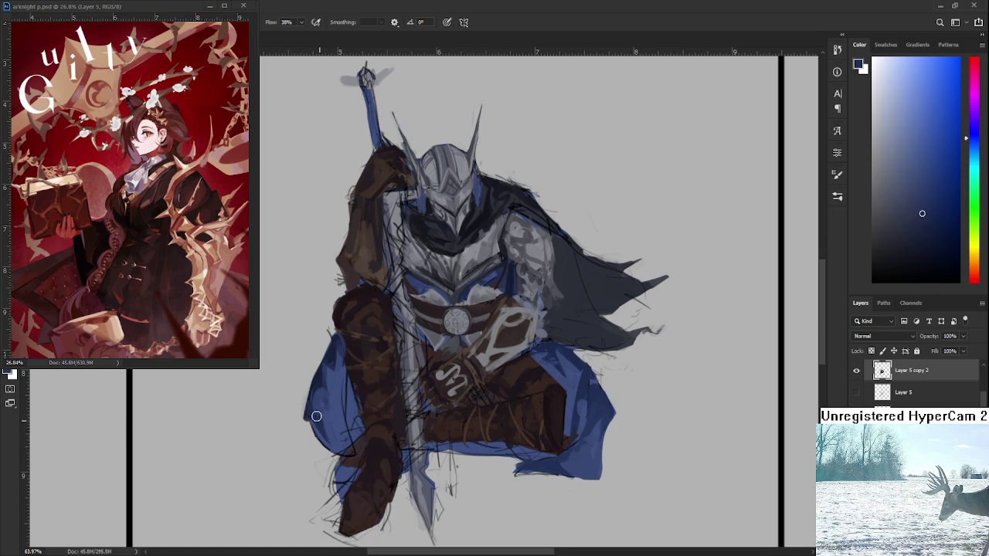
pyautogui.keyDown('alt'); pyautogui.click(316, 420); pyautogui.keyUp('alt')
pyautogui.moveTo(317, 421); pyautogui.dragTo(336, 445)
pyautogui.keyDown('alt'); pyautogui.click(332, 429); pyautogui.keyUp('alt')
pyautogui.keyDown('alt'); pyautogui.click(330, 433); pyautogui.keyUp('alt')
pyautogui.scroll(-3, 362, 344)
# Sample a darker blue and paint it over the brown lower left leg.
pyautogui.scroll(2, 367, 347)
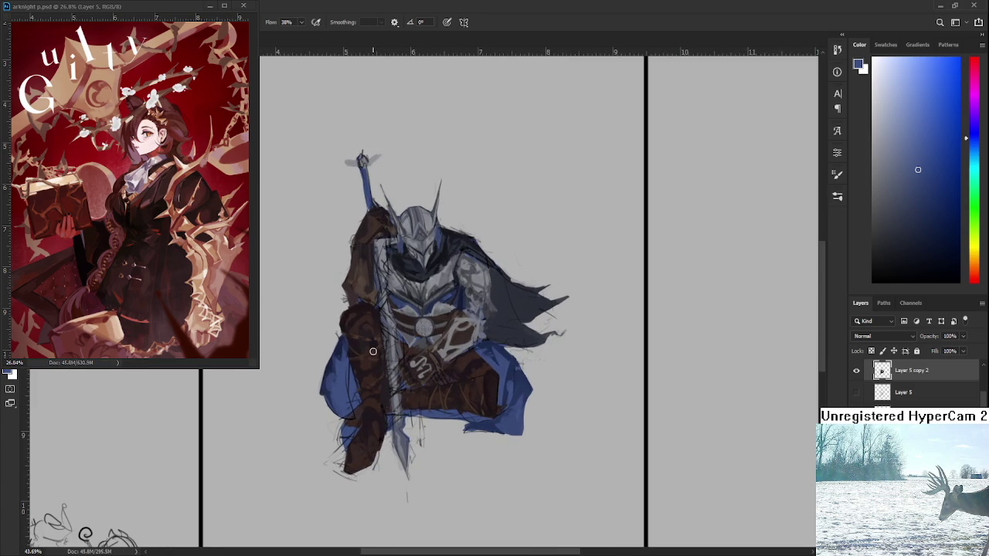
pyautogui.keyDown('alt'); pyautogui.click(341, 351); pyautogui.keyUp('alt')
pyautogui.moveTo(355, 431); pyautogui.dragTo(341, 354)
pyautogui.moveTo(357, 409); pyautogui.dragTo(341, 362)
pyautogui.keyDown('alt'); pyautogui.click(338, 374); pyautogui.keyUp('alt')
pyautogui.keyDown('alt'); pyautogui.click(336, 355); pyautogui.keyUp('alt')
# Sample lighter and darker cape blues and paint the cape's lower-left edge.
pyautogui.keyDown('alt'); pyautogui.click(342, 355); pyautogui.keyUp('alt')
pyautogui.keyDown('alt'); pyautogui.click(345, 358); pyautogui.keyUp('alt')
pyautogui.keyDown('alt'); pyautogui.click(341, 347); pyautogui.keyUp('alt')
pyautogui.keyDown('alt'); pyautogui.click(345, 369); pyautogui.keyUp('alt')
pyautogui.keyDown('alt'); pyautogui.click(342, 352); pyautogui.keyUp('alt')
pyautogui.keyDown('alt'); pyautogui.click(342, 403); pyautogui.keyUp('alt')
pyautogui.moveTo(333, 384); pyautogui.dragTo(328, 401)
pyautogui.keyDown('alt'); pyautogui.click(337, 357); pyautogui.keyUp('alt')
pyautogui.moveTo(342, 365); pyautogui.dragTo(345, 409)
pyautogui.keyDown('alt'); pyautogui.click(343, 397); pyautogui.keyUp('alt')
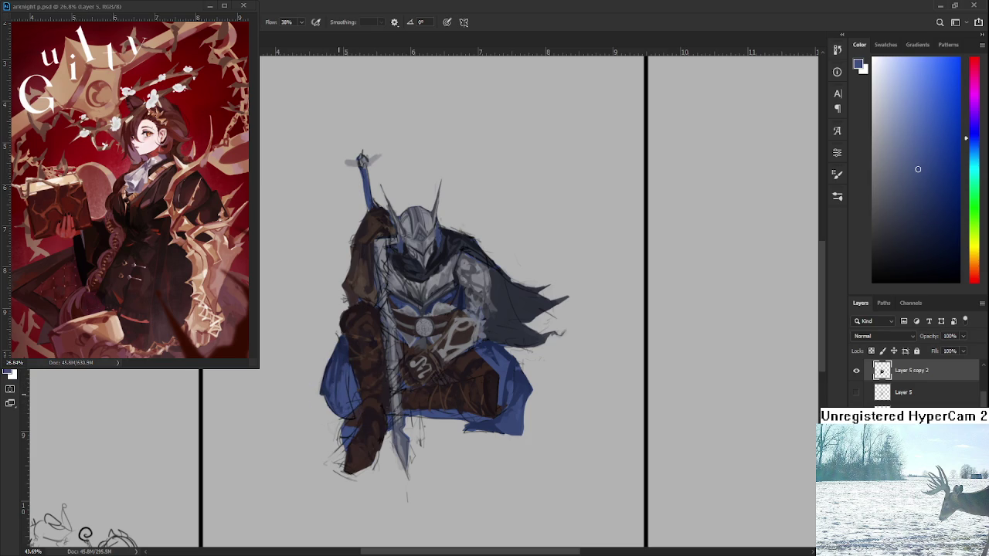
# Block in the flowing cape on the knight's right side in dark blue-grey from the helmet.
pyautogui.scroll(-3, 456, 312)
pyautogui.scroll(4, 455, 313)
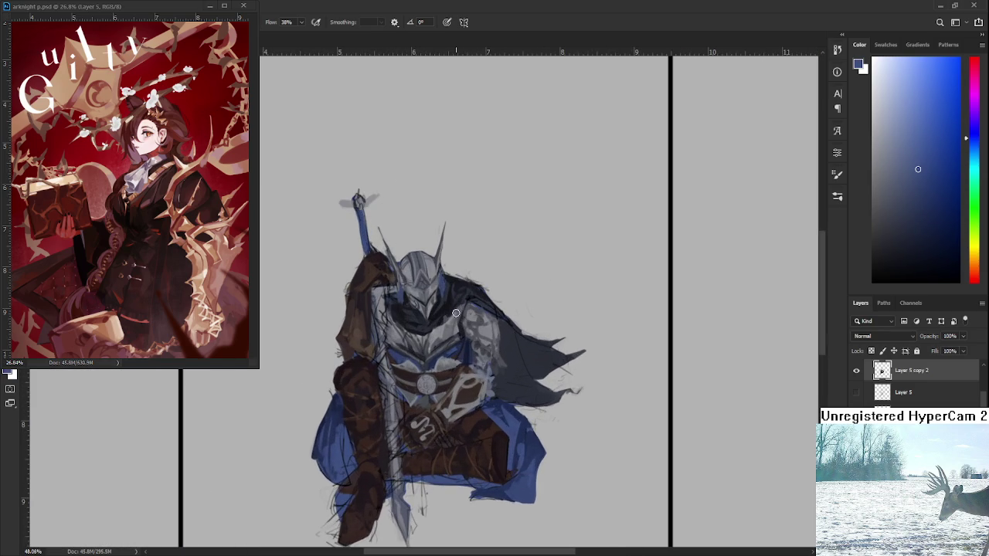
pyautogui.keyDown('alt'); pyautogui.click(456, 313); pyautogui.keyUp('alt')
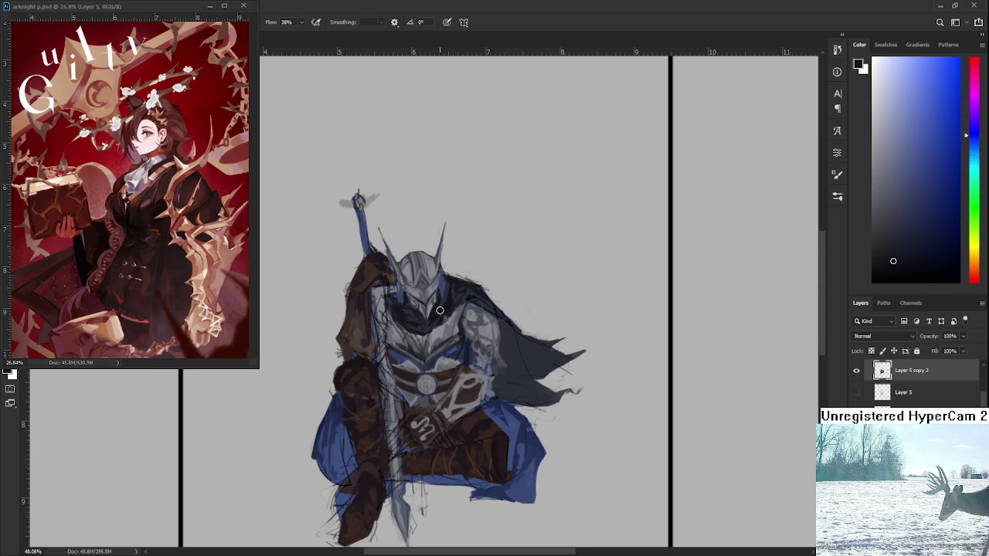
pyautogui.moveTo(458, 397); pyautogui.dragTo(432, 389)
pyautogui.moveTo(474, 312); pyautogui.dragTo(485, 346)
pyautogui.keyDown('alt'); pyautogui.click(485, 331); pyautogui.keyUp('alt')
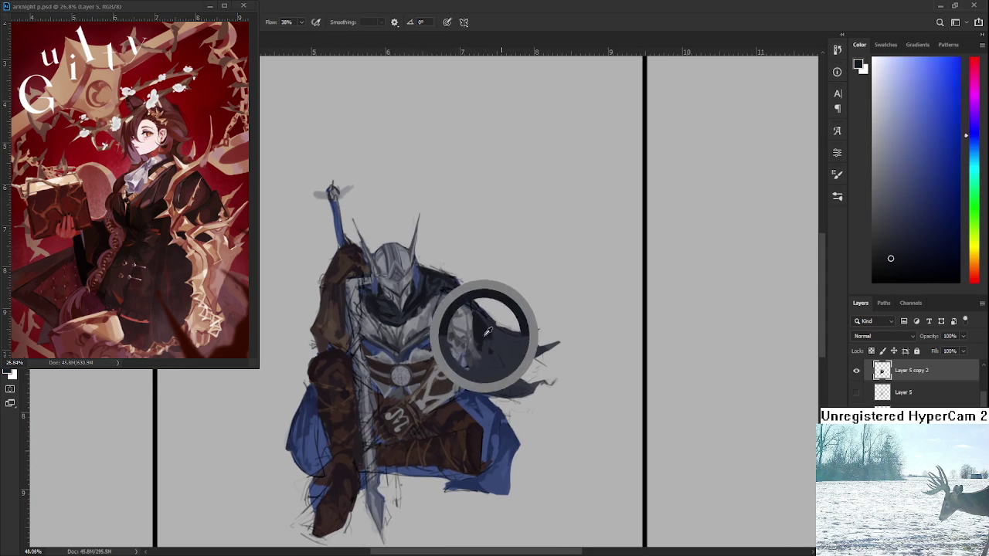
pyautogui.keyDown('alt'); pyautogui.click(490, 353); pyautogui.keyUp('alt')
pyautogui.keyDown('alt'); pyautogui.click(491, 356); pyautogui.keyUp('alt')
pyautogui.moveTo(489, 358)
pyautogui.mouseDown()
pyautogui.moveTo(503, 344)
pyautogui.moveTo(488, 358)
pyautogui.mouseUp()
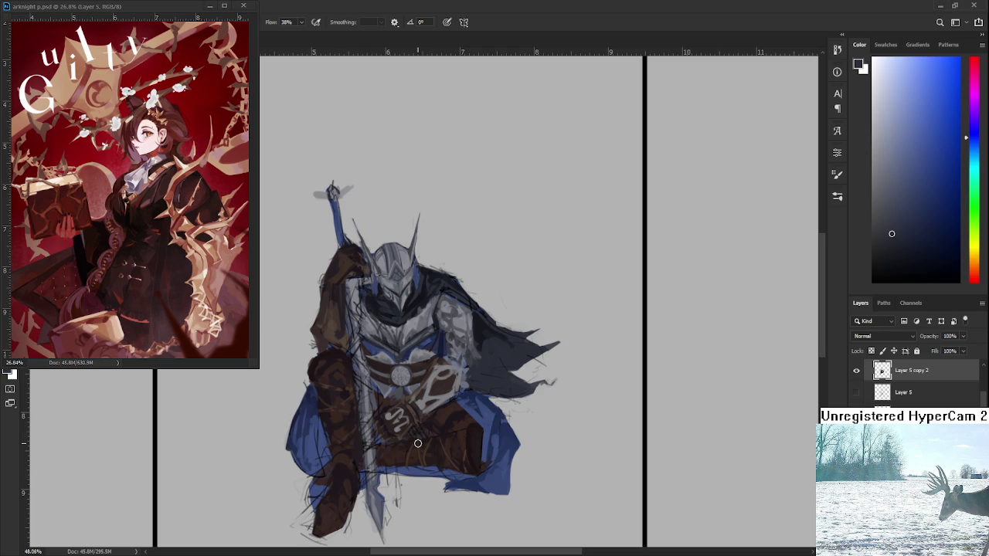
pyautogui.keyDown('alt'); pyautogui.click(309, 400); pyautogui.keyUp('alt')
pyautogui.keyDown('alt'); pyautogui.click(472, 340); pyautogui.keyUp('alt')
pyautogui.keyDown('alt'); pyautogui.click(488, 340); pyautogui.keyUp('alt')
pyautogui.keyDown('alt'); pyautogui.click(494, 342); pyautogui.keyUp('alt')
pyautogui.keyDown('alt'); pyautogui.click(513, 355); pyautogui.keyUp('alt')
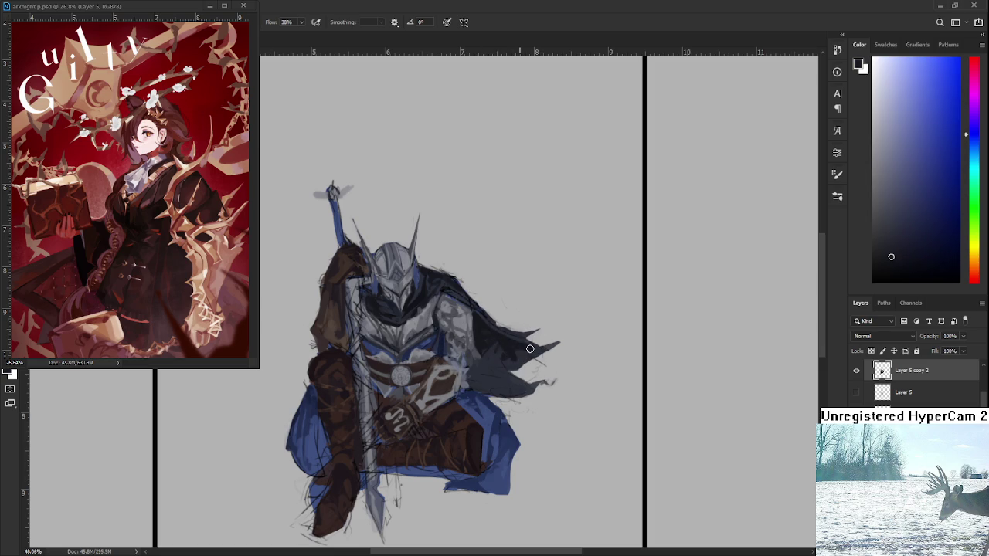
pyautogui.keyDown('alt'); pyautogui.click(519, 348); pyautogui.keyUp('alt')
pyautogui.keyDown('alt'); pyautogui.click(514, 344); pyautogui.keyUp('alt')
pyautogui.keyDown('alt'); pyautogui.click(500, 369); pyautogui.keyUp('alt')
pyautogui.keyDown('alt'); pyautogui.click(520, 341); pyautogui.keyUp('alt')
pyautogui.keyDown('alt'); pyautogui.click(480, 375); pyautogui.keyUp('alt')
pyautogui.keyDown('alt'); pyautogui.click(476, 376); pyautogui.keyUp('alt')
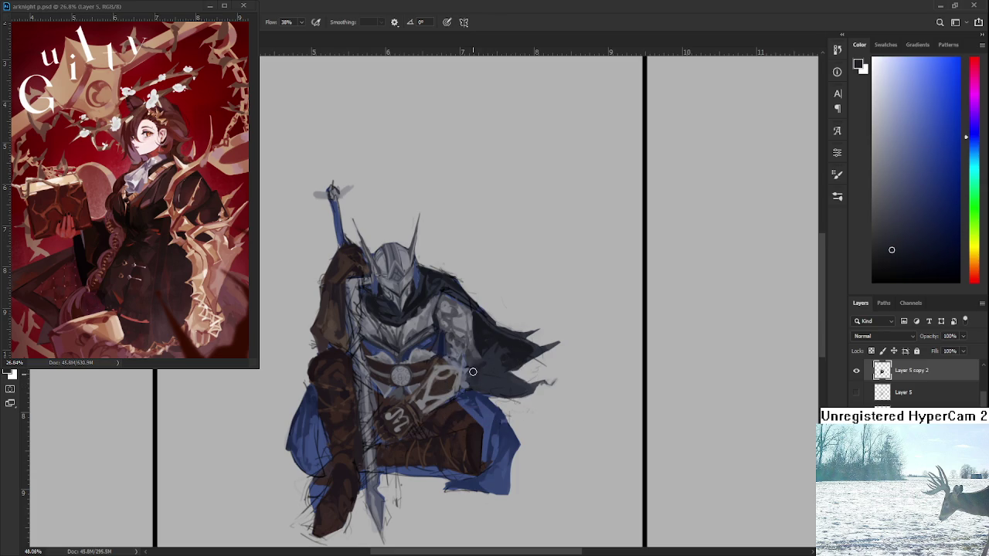
pyautogui.keyDown('alt'); pyautogui.click(473, 376); pyautogui.keyUp('alt')
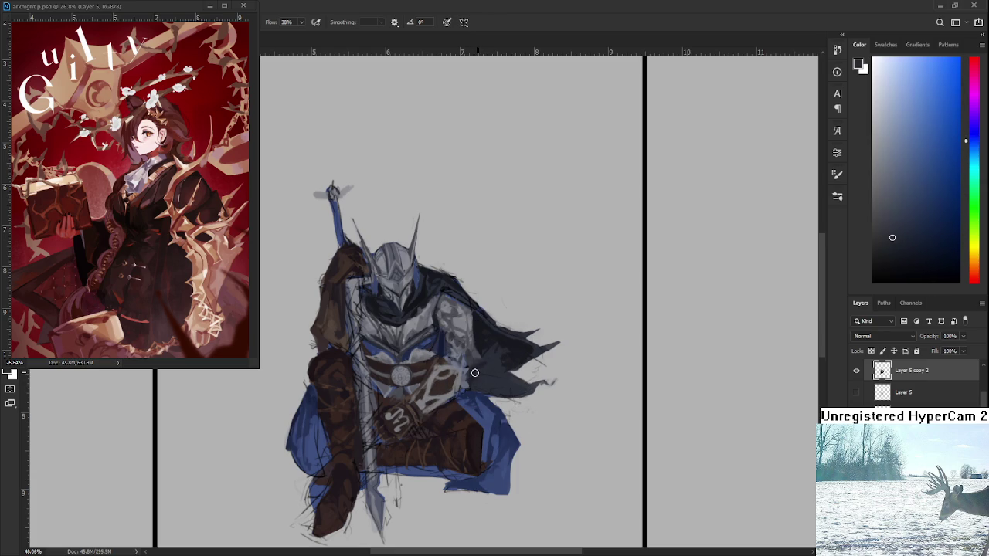
pyautogui.keyDown('alt'); pyautogui.click(479, 369); pyautogui.keyUp('alt')
pyautogui.keyDown('alt'); pyautogui.click(477, 370); pyautogui.keyUp('alt')
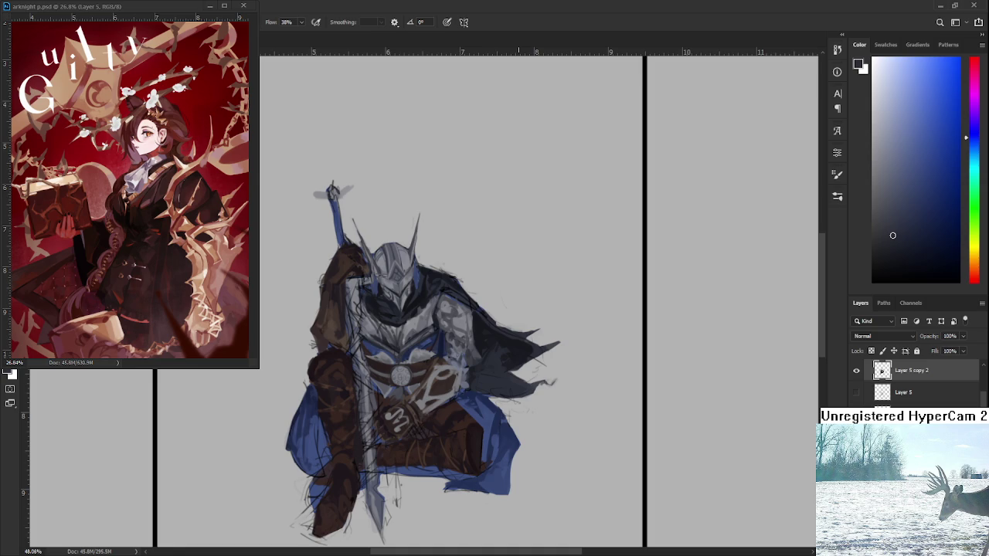
pyautogui.scroll(-2, 475, 326)
# Zoom in on the helmet and paint a light grey stroke across the dark area beside it.
pyautogui.scroll(-2, 475, 325)
pyautogui.scroll(2, 477, 322)
pyautogui.scroll(1, 477, 321)
pyautogui.scroll(1, 473, 332)
pyautogui.scroll(1, 468, 344)
pyautogui.scroll(1, 464, 359)
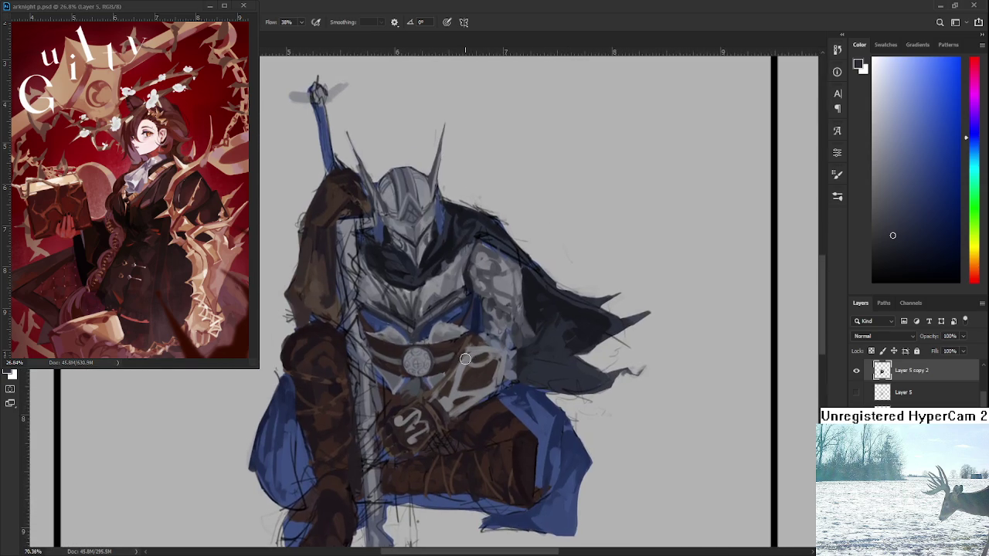
pyautogui.scroll(-2, 464, 358)
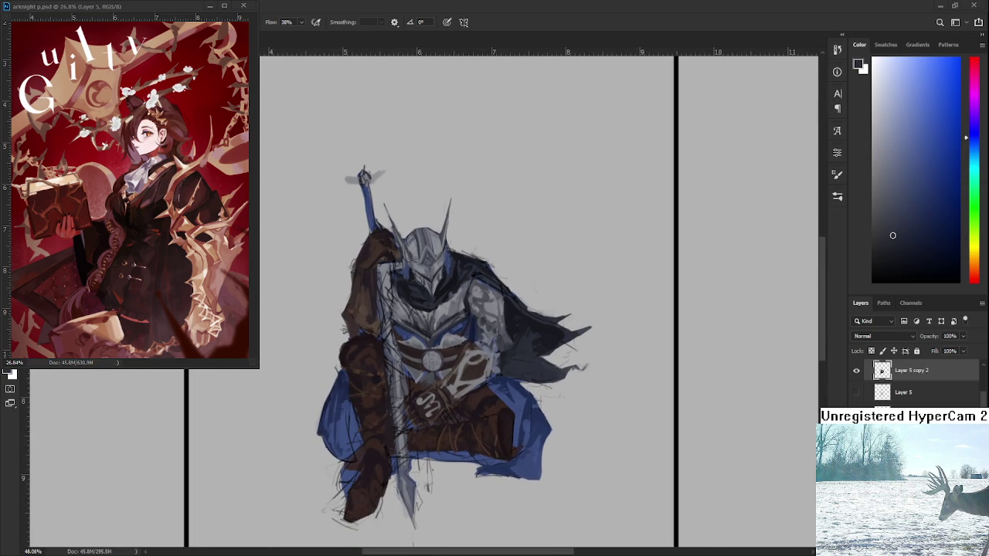
pyautogui.scroll(1, 460, 382)
pyautogui.scroll(1, 452, 374)
pyautogui.scroll(1, 443, 365)
pyautogui.moveTo(442, 366)
pyautogui.mouseDown()
pyautogui.moveTo(398, 384)
pyautogui.moveTo(419, 410)
pyautogui.mouseUp()
pyautogui.keyDown('alt'); pyautogui.click(388, 340); pyautogui.keyUp('alt')
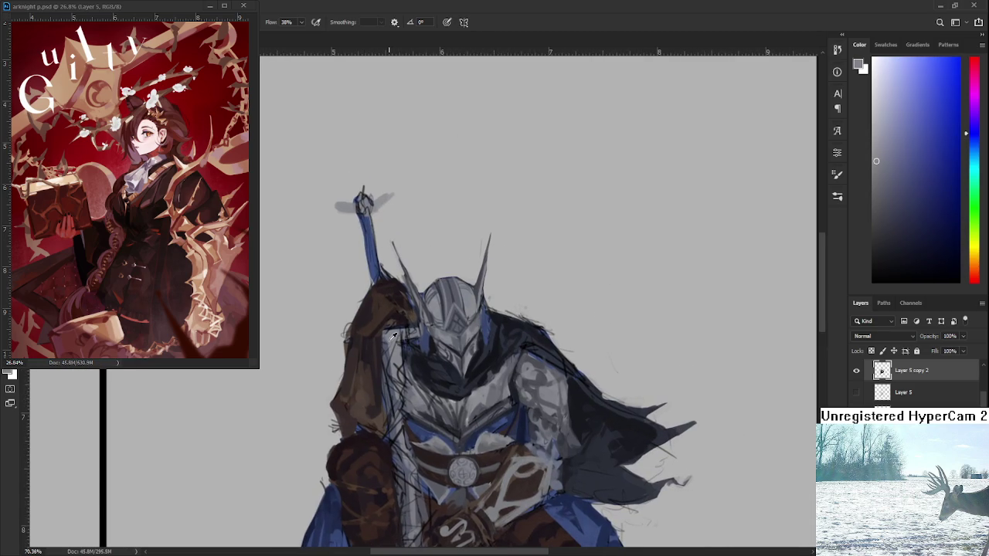
pyautogui.moveTo(397, 339)
pyautogui.mouseDown()
pyautogui.moveTo(429, 329)
pyautogui.moveTo(448, 412)
pyautogui.mouseUp()
# Sample a grey near the helmet and paint light grey over the sword hilt.
pyautogui.keyDown('alt'); pyautogui.click(390, 340); pyautogui.keyUp('alt')
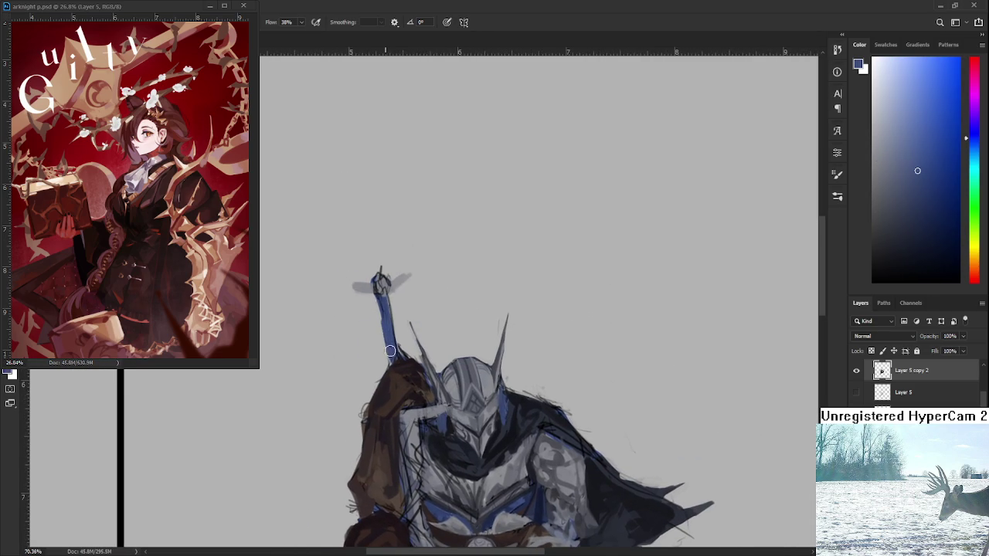
pyautogui.keyDown('alt'); pyautogui.click(384, 283); pyautogui.keyUp('alt')
pyautogui.moveTo(381, 279); pyautogui.dragTo(384, 298)
pyautogui.keyDown('alt'); pyautogui.click(385, 296); pyautogui.keyUp('alt')
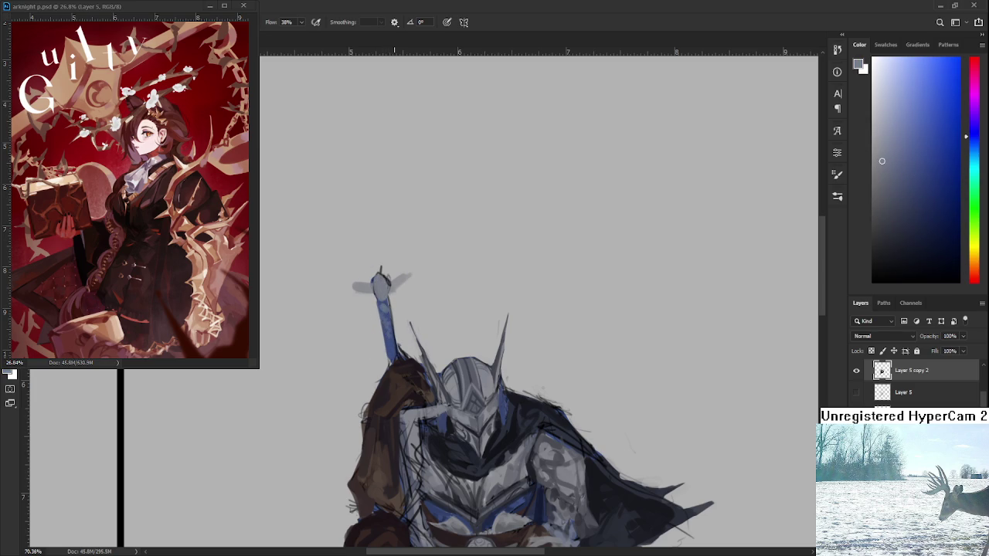
pyautogui.scroll(-2, 388, 340)
pyautogui.scroll(-3, 394, 321)
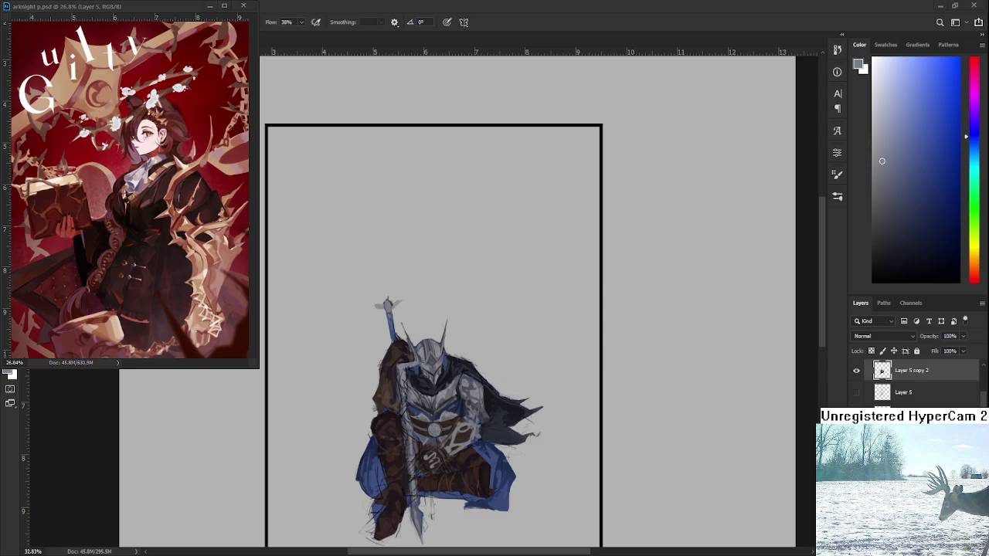
# Sample greys from the armour and paint light grey strokes down the sword.
pyautogui.scroll(1, 444, 376)
pyautogui.scroll(2, 444, 375)
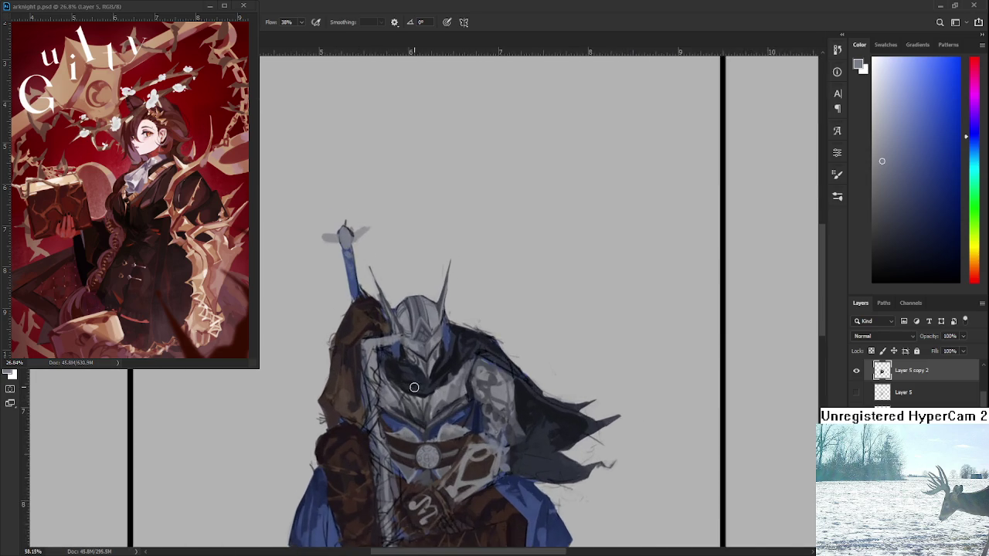
pyautogui.scroll(2, 444, 376)
pyautogui.moveTo(409, 381); pyautogui.dragTo(455, 466)
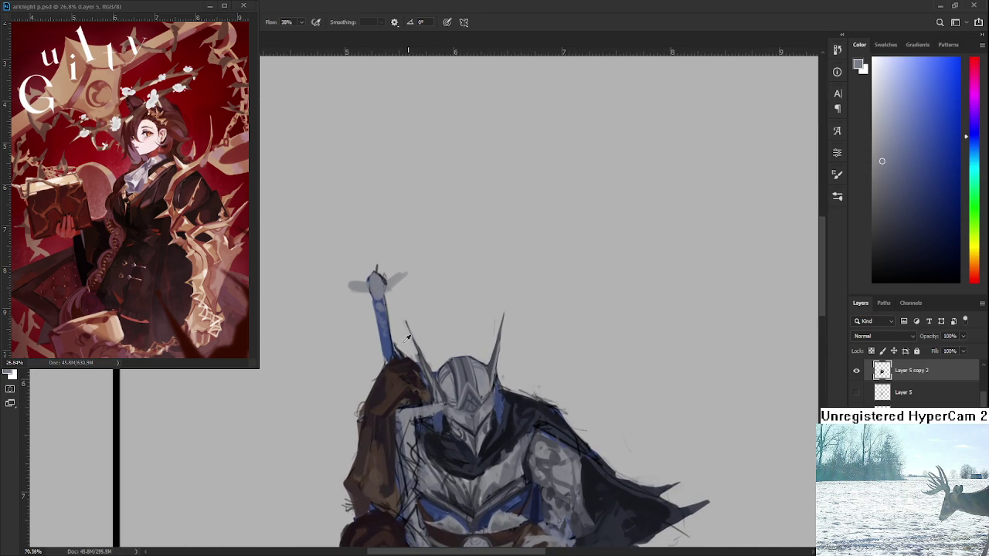
pyautogui.keyDown('alt'); pyautogui.click(397, 397); pyautogui.keyUp('alt')
pyautogui.moveTo(409, 423); pyautogui.dragTo(395, 284)
pyautogui.keyDown('alt'); pyautogui.click(395, 321); pyautogui.keyUp('alt')
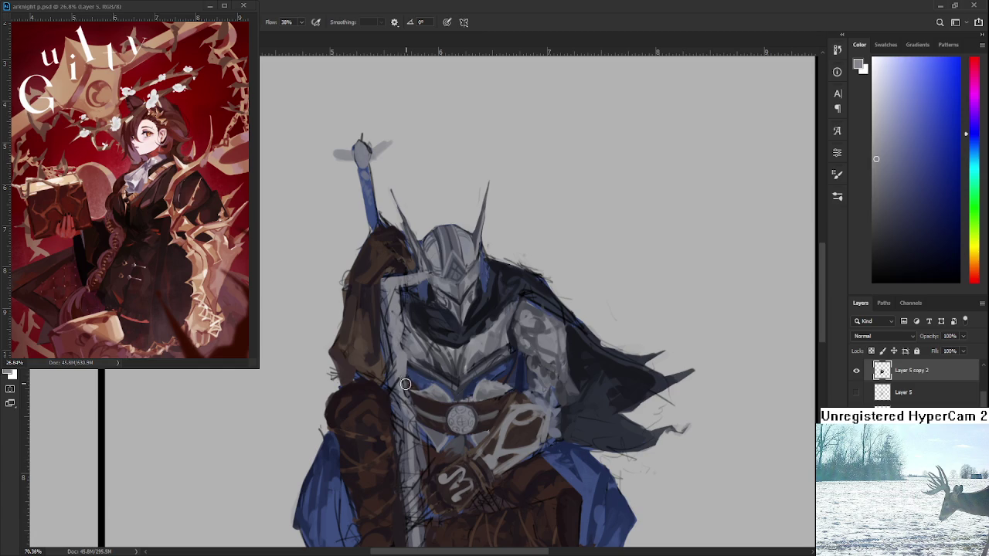
pyautogui.scroll(-2, 403, 364)
pyautogui.moveTo(402, 363); pyautogui.dragTo(411, 444)
pyautogui.scroll(-2, 409, 405)
pyautogui.moveTo(403, 371)
pyautogui.mouseDown()
pyautogui.moveTo(407, 474)
pyautogui.moveTo(421, 513)
pyautogui.mouseUp()
# Pick a lighter grey from the helmet and extend the sword blade further downward.
pyautogui.keyDown('alt'); pyautogui.click(389, 360); pyautogui.keyUp('alt')
pyautogui.scroll(2, 389, 323)
pyautogui.scroll(2, 388, 333)
pyautogui.keyDown('alt'); pyautogui.click(388, 278); pyautogui.keyUp('alt')
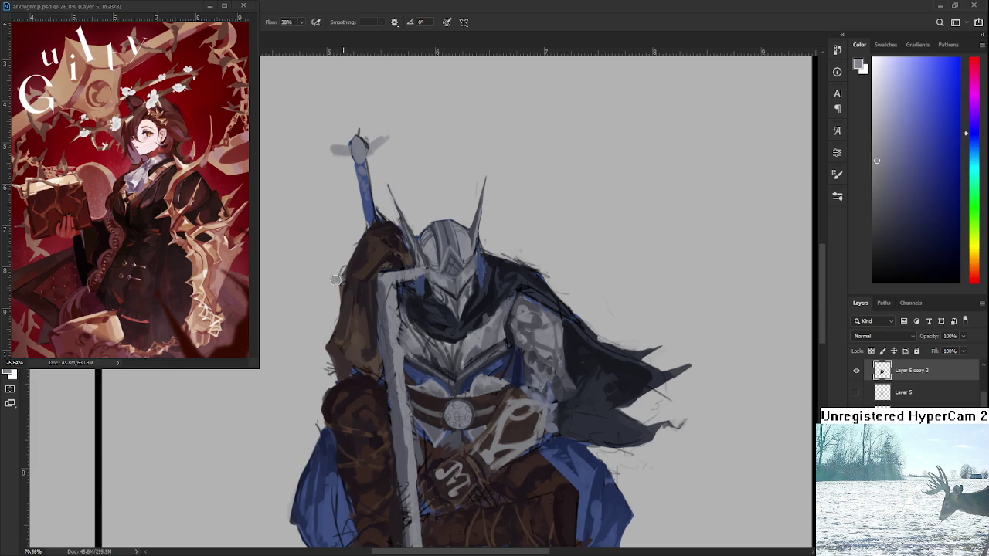
pyautogui.scroll(-4, 394, 306)
pyautogui.scroll(-2, 393, 305)
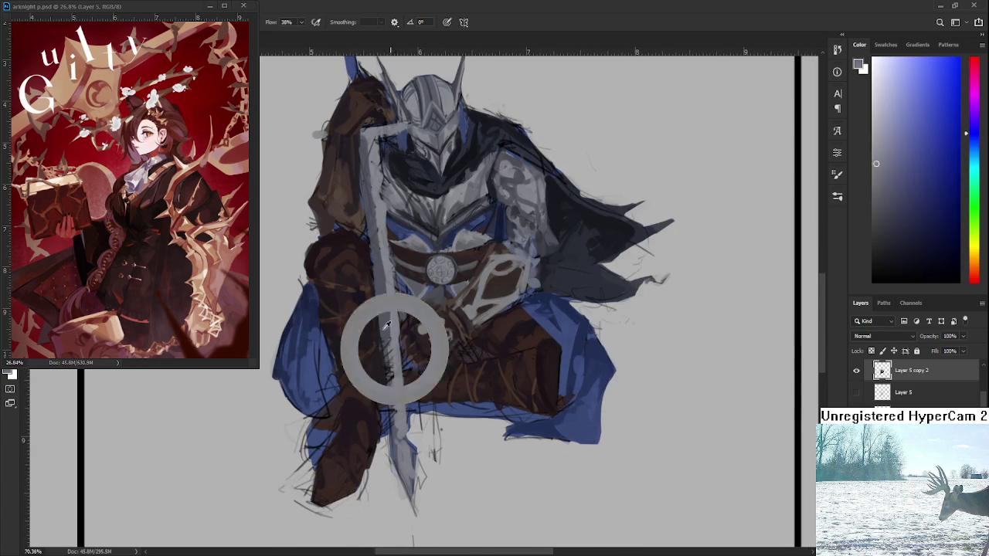
pyautogui.moveTo(397, 401); pyautogui.dragTo(411, 491)
pyautogui.keyDown('alt'); pyautogui.click(402, 427); pyautogui.keyUp('alt')
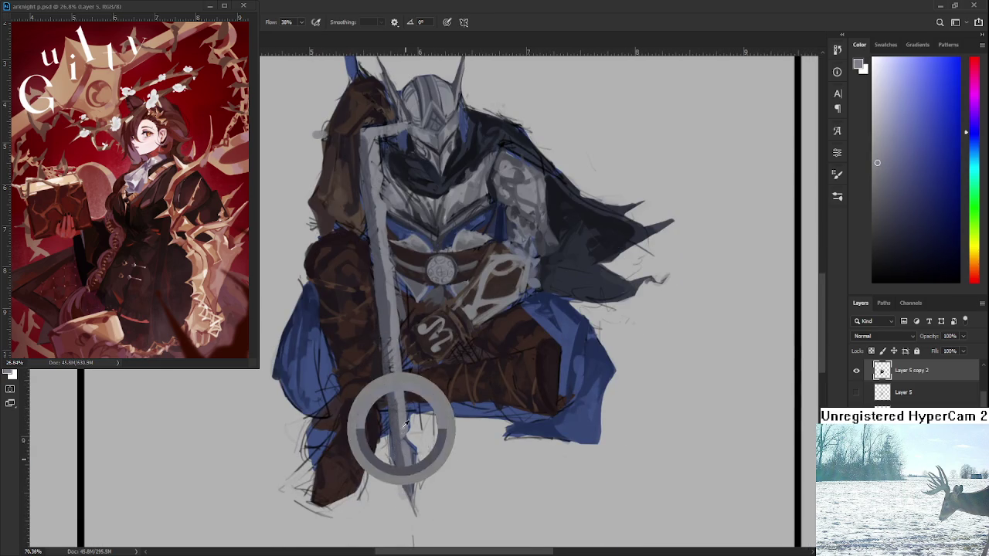
pyautogui.keyDown('alt'); pyautogui.click(408, 430); pyautogui.keyUp('alt')
# Paint a darker stroke along the sword edge and a light grey stroke higher up the blade.
pyautogui.scroll(2, 407, 431)
pyautogui.keyDown('alt'); pyautogui.click(401, 380); pyautogui.keyUp('alt')
pyautogui.keyDown('alt'); pyautogui.click(399, 351); pyautogui.keyUp('alt')
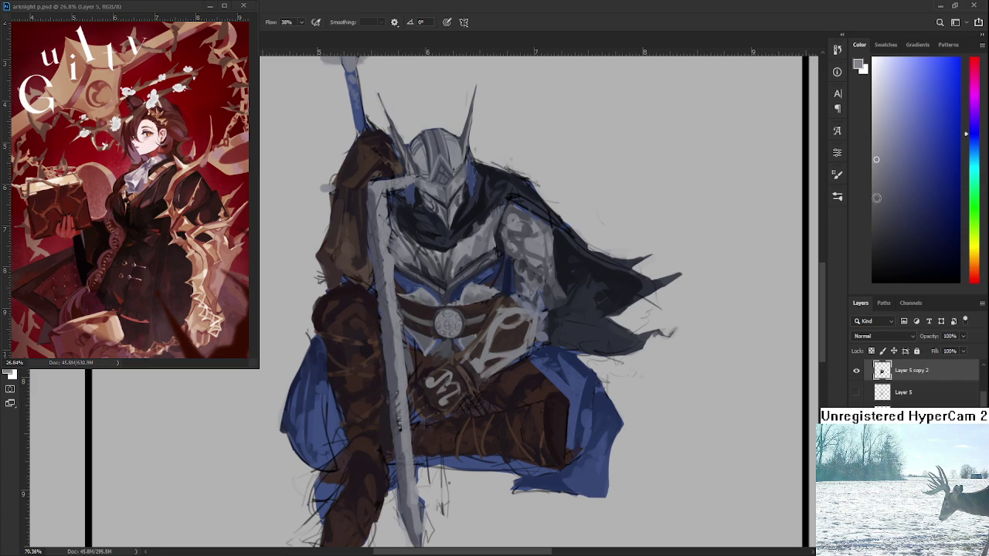
pyautogui.click(893, 214)
pyautogui.moveTo(407, 387); pyautogui.dragTo(418, 495)
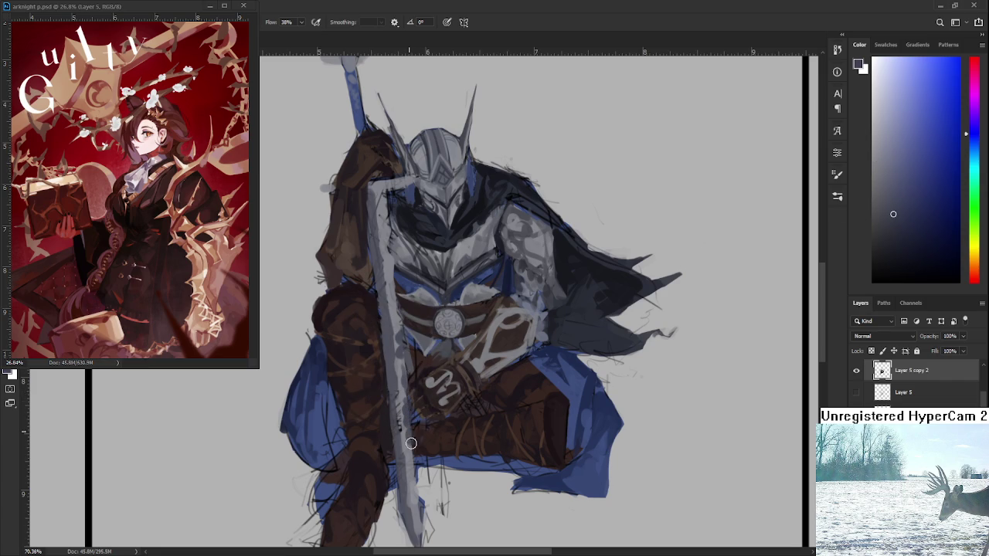
pyautogui.scroll(3, 399, 401)
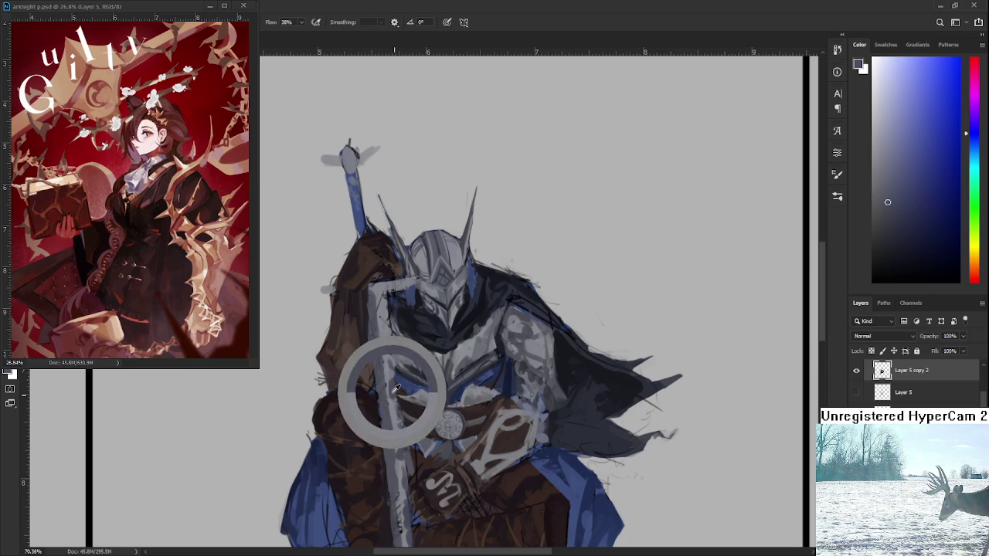
pyautogui.moveTo(387, 335); pyautogui.dragTo(393, 288)
pyautogui.scroll(-5, 409, 305)
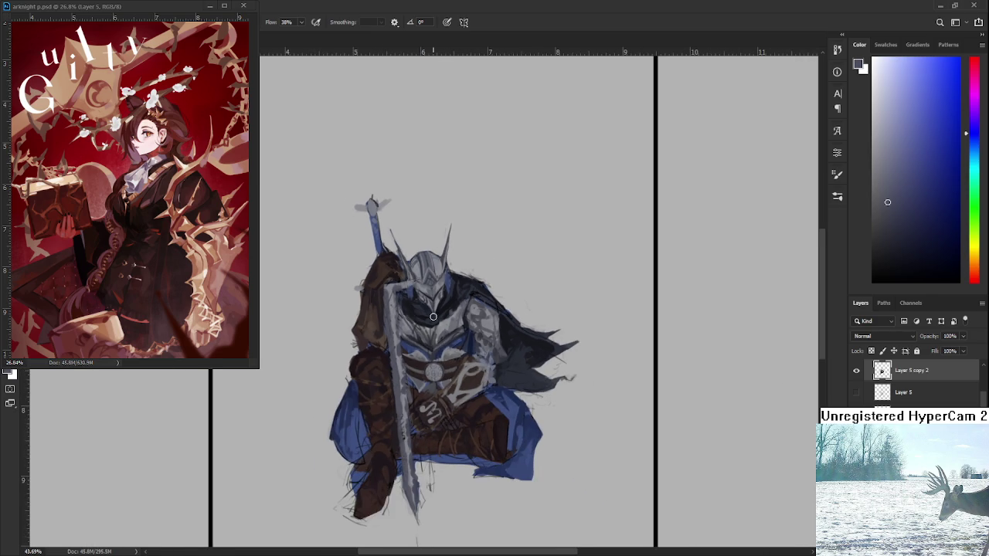
pyautogui.scroll(2, 409, 305)
pyautogui.scroll(3, 408, 305)
pyautogui.keyDown('alt'); pyautogui.click(369, 311); pyautogui.keyUp('alt')
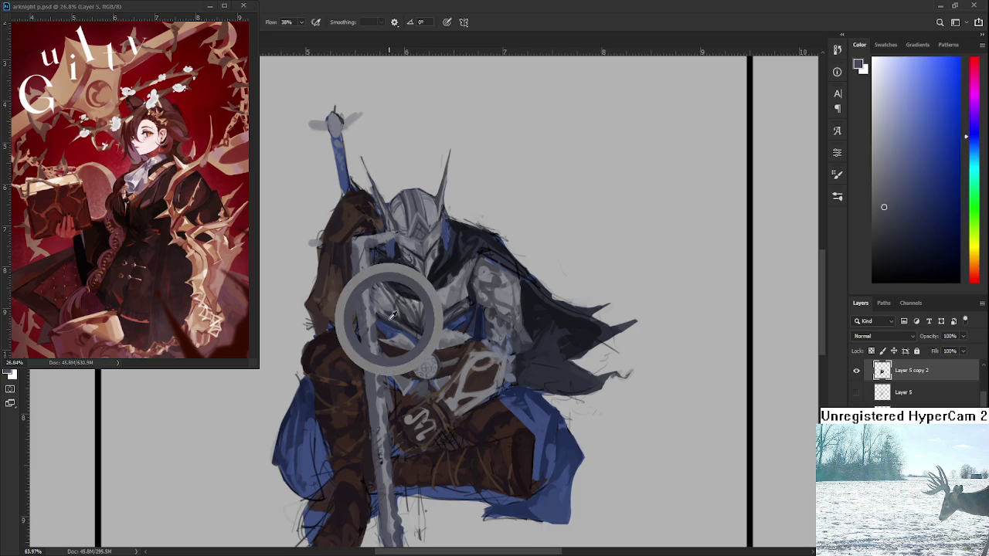
# Sample greys from the helmet and paint a light grey stroke down the sword edge.
pyautogui.scroll(2, 383, 312)
pyautogui.scroll(2, 378, 311)
pyautogui.keyDown('alt'); pyautogui.click(376, 309); pyautogui.keyUp('alt')
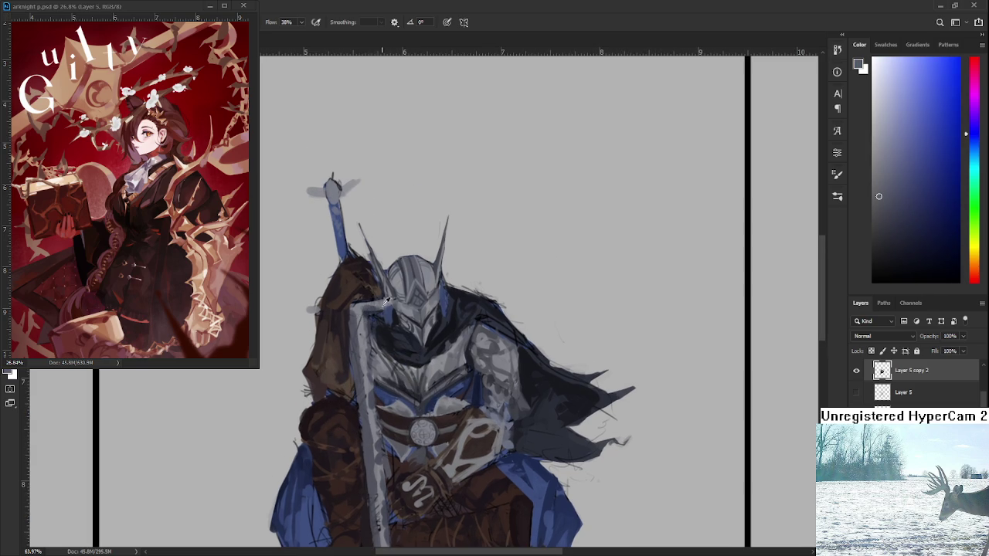
pyautogui.keyDown('alt'); pyautogui.click(376, 300); pyautogui.keyUp('alt')
pyautogui.keyDown('alt'); pyautogui.click(366, 310); pyautogui.keyUp('alt')
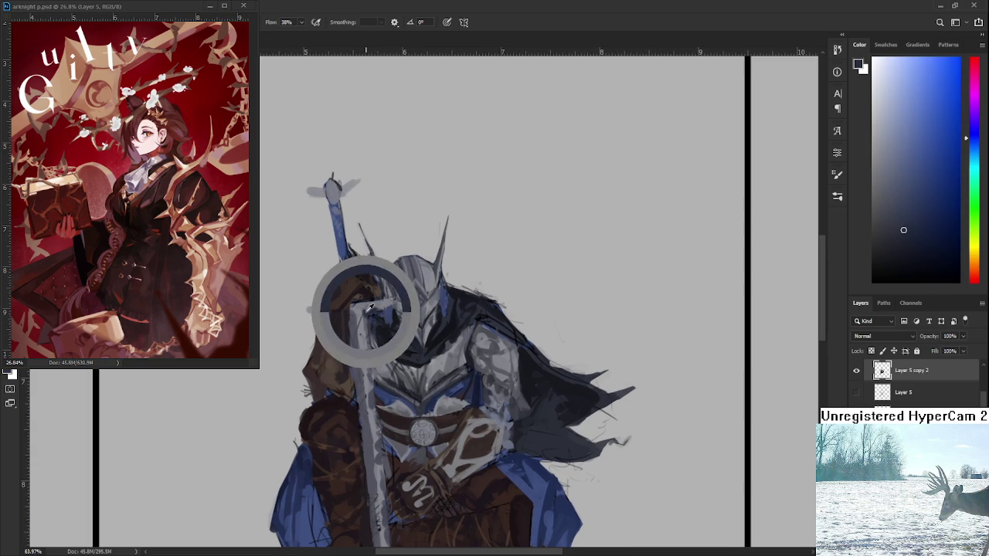
pyautogui.moveTo(363, 309); pyautogui.dragTo(381, 470)
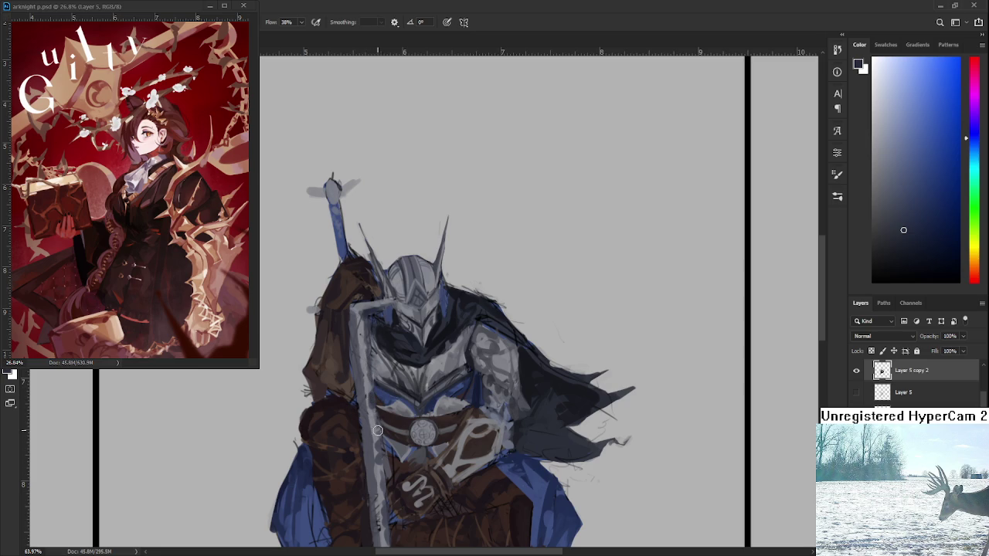
# Sample lighter greys from the sword and brighten the blade's left edge.
pyautogui.keyDown('alt'); pyautogui.click(379, 431); pyautogui.keyUp('alt')
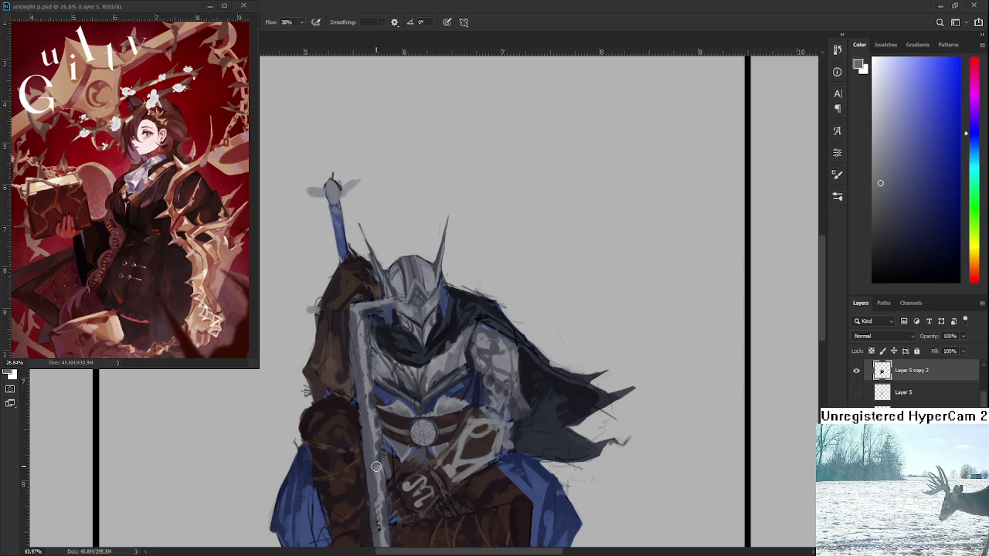
pyautogui.keyDown('alt'); pyautogui.click(372, 432); pyautogui.keyUp('alt')
pyautogui.moveTo(371, 425)
pyautogui.mouseDown()
pyautogui.moveTo(369, 472)
pyautogui.moveTo(369, 433)
pyautogui.mouseUp()
pyautogui.keyDown('alt'); pyautogui.click(363, 423); pyautogui.keyUp('alt')
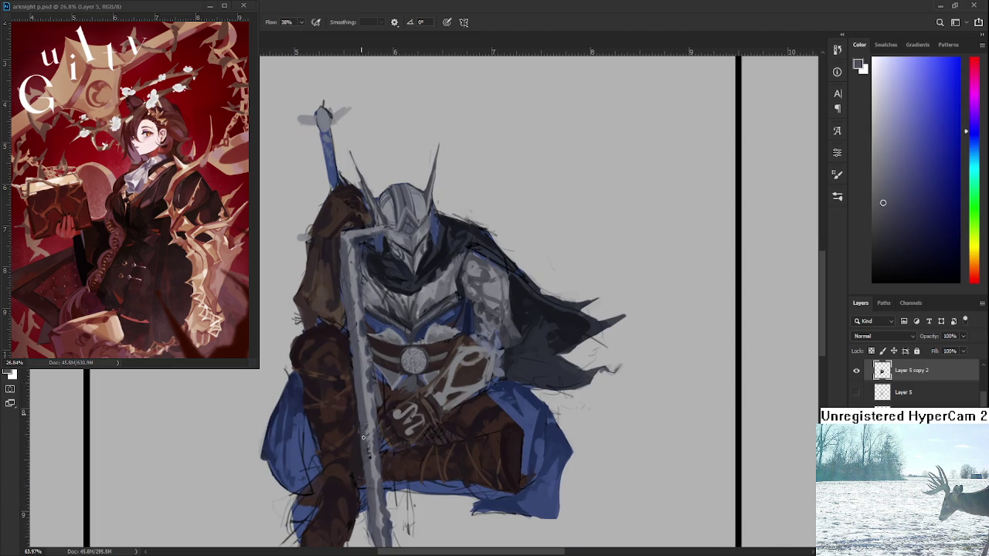
pyautogui.keyDown('alt'); pyautogui.click(370, 434); pyautogui.keyUp('alt')
pyautogui.keyDown('alt'); pyautogui.click(371, 433); pyautogui.keyUp('alt')
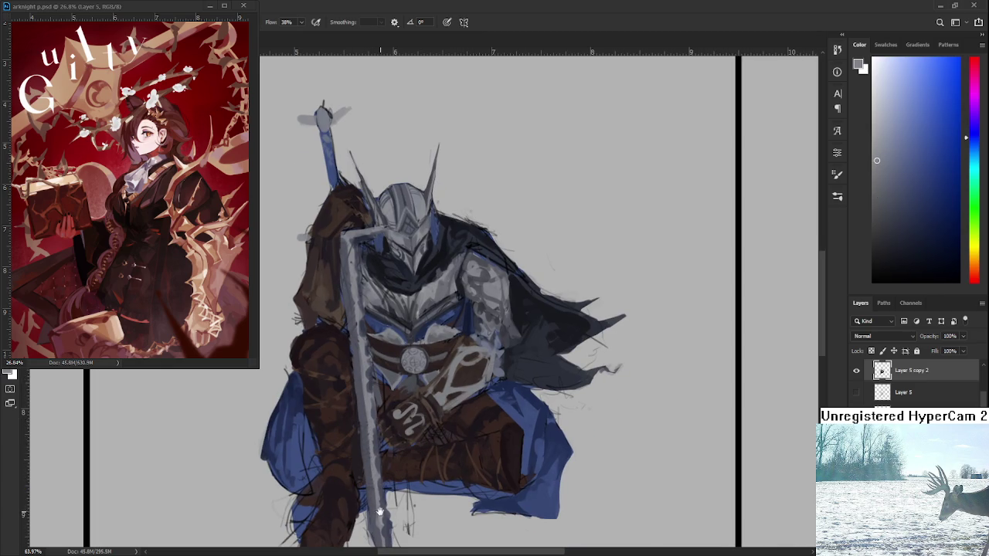
pyautogui.moveTo(378, 512); pyautogui.dragTo(374, 448)
pyautogui.keyDown('alt'); pyautogui.click(375, 420); pyautogui.keyUp('alt')
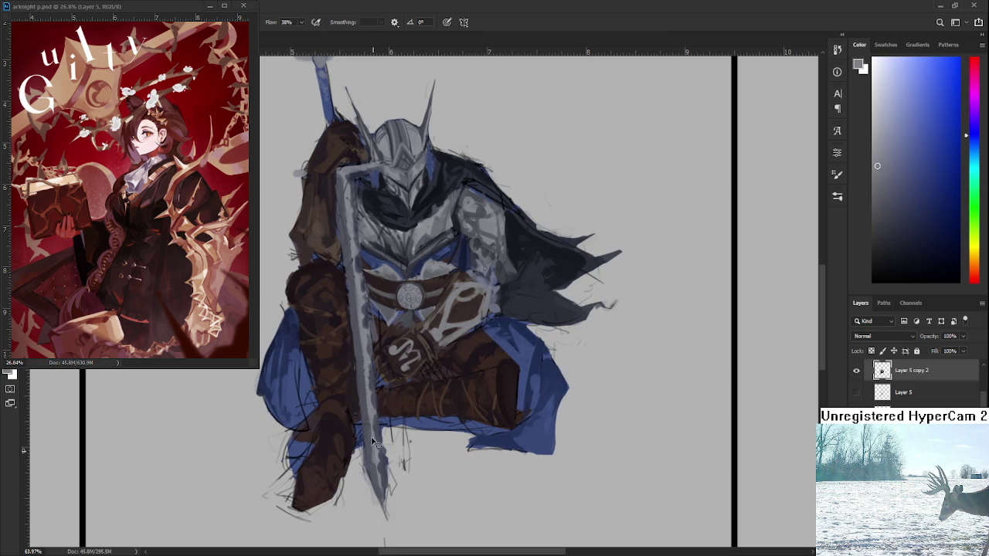
pyautogui.keyDown('alt'); pyautogui.click(372, 448); pyautogui.keyUp('alt')
pyautogui.keyDown('alt'); pyautogui.click(371, 444); pyautogui.keyUp('alt')
# Darken the sword's lower edge with a long stroke, then sample more sword greys.
pyautogui.moveTo(366, 324); pyautogui.dragTo(382, 483)
pyautogui.keyDown('alt'); pyautogui.click(380, 479); pyautogui.keyUp('alt')
pyautogui.moveTo(370, 442); pyautogui.dragTo(382, 534)
pyautogui.keyDown('alt'); pyautogui.click(360, 352); pyautogui.keyUp('alt')
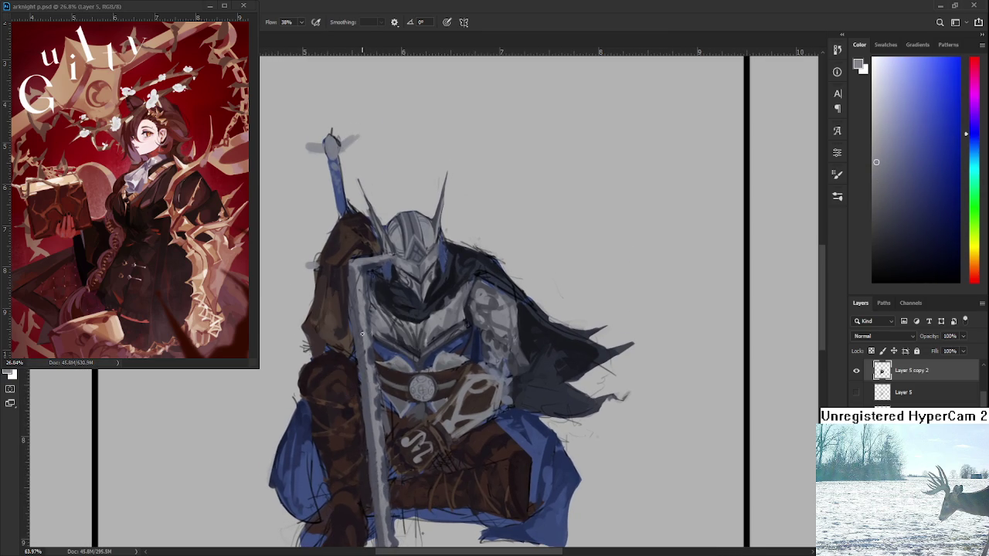
pyautogui.keyDown('alt'); pyautogui.click(363, 319); pyautogui.keyUp('alt')
pyautogui.keyDown('alt'); pyautogui.click(360, 299); pyautogui.keyUp('alt')
# Sample another grey from the sword and adjust the zoom to review the blade.
pyautogui.scroll(-3, 308, 349)
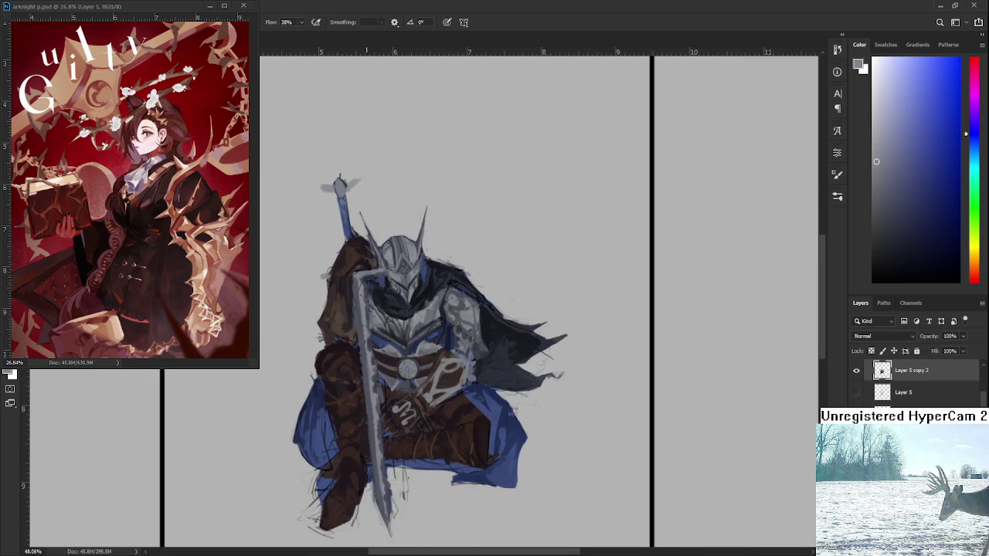
pyautogui.scroll(-2, 308, 348)
pyautogui.scroll(-1, 307, 349)
pyautogui.scroll(4, 308, 348)
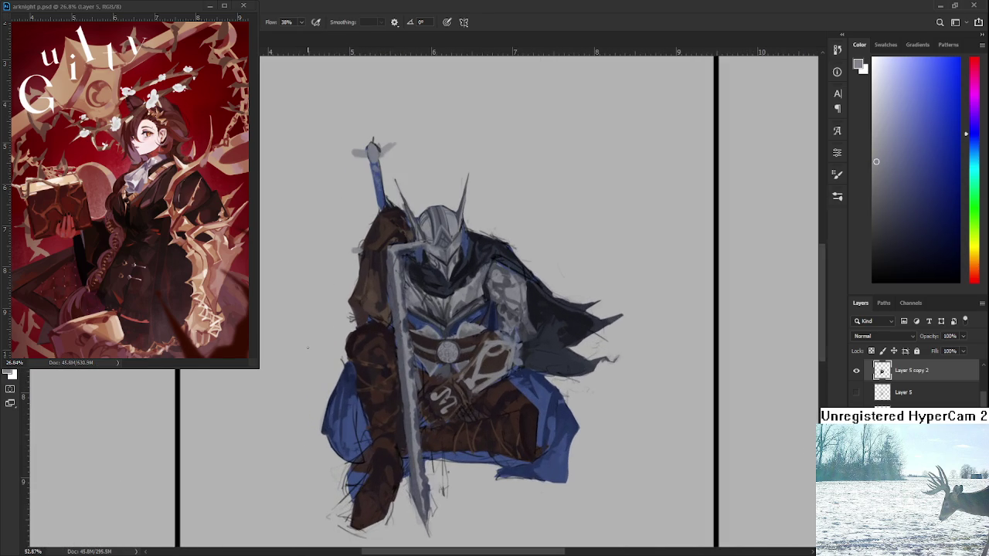
pyautogui.keyDown('alt'); pyautogui.click(396, 432); pyautogui.keyUp('alt')
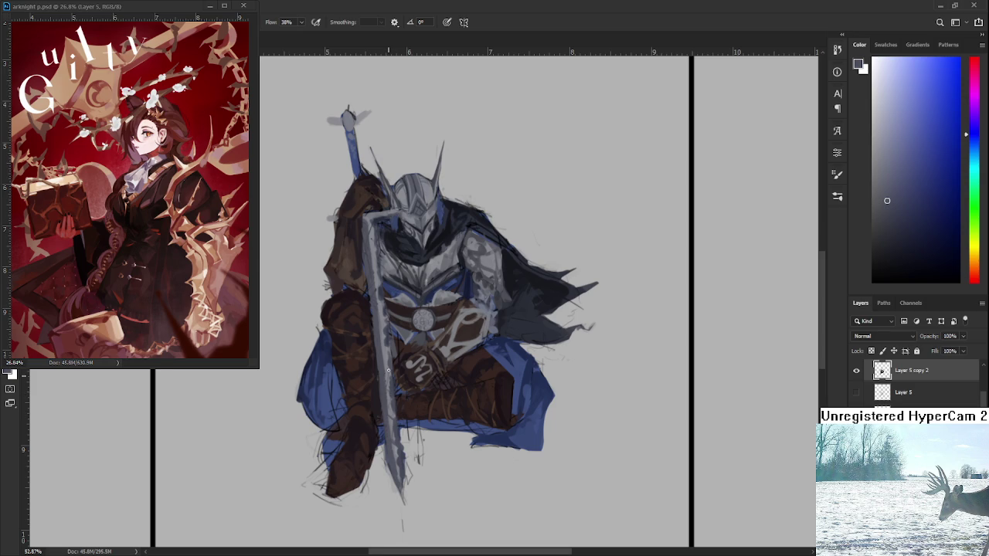
pyautogui.scroll(1, 389, 385)
pyautogui.scroll(1, 389, 376)
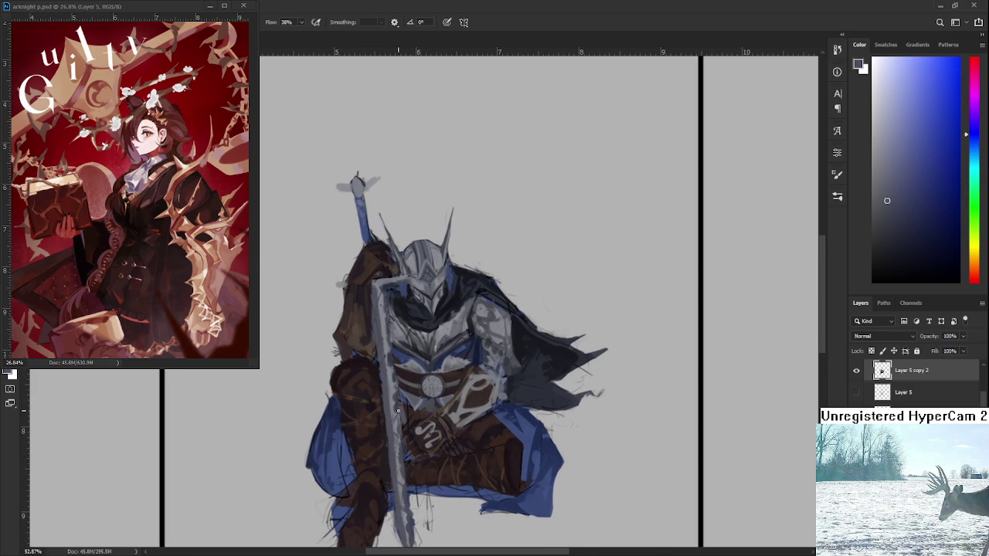
pyautogui.scroll(1, 394, 390)
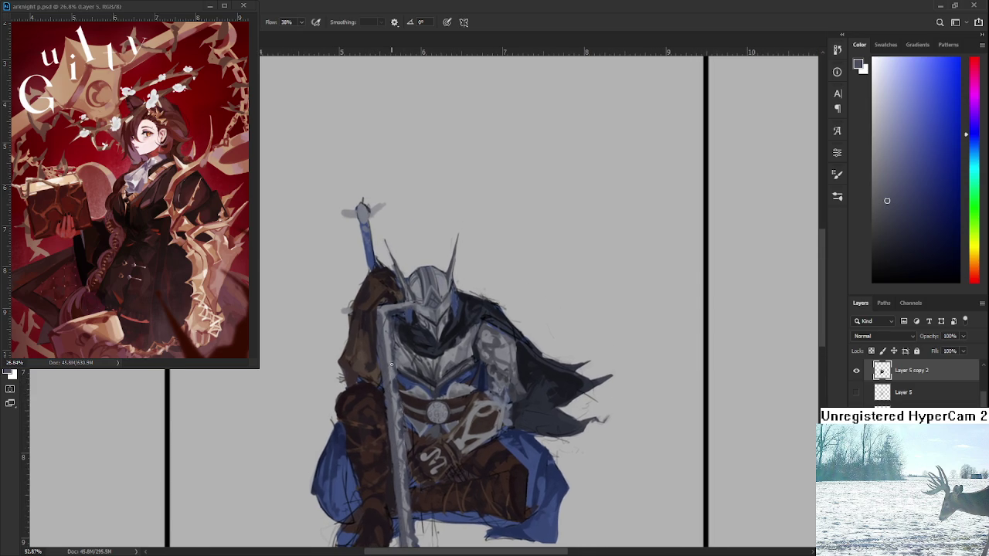
pyautogui.scroll(-1, 392, 362)
pyautogui.scroll(-2, 386, 390)
pyautogui.scroll(2, 402, 370)
pyautogui.scroll(1, 417, 363)
pyautogui.scroll(1, 412, 308)
pyautogui.scroll(2, 412, 308)
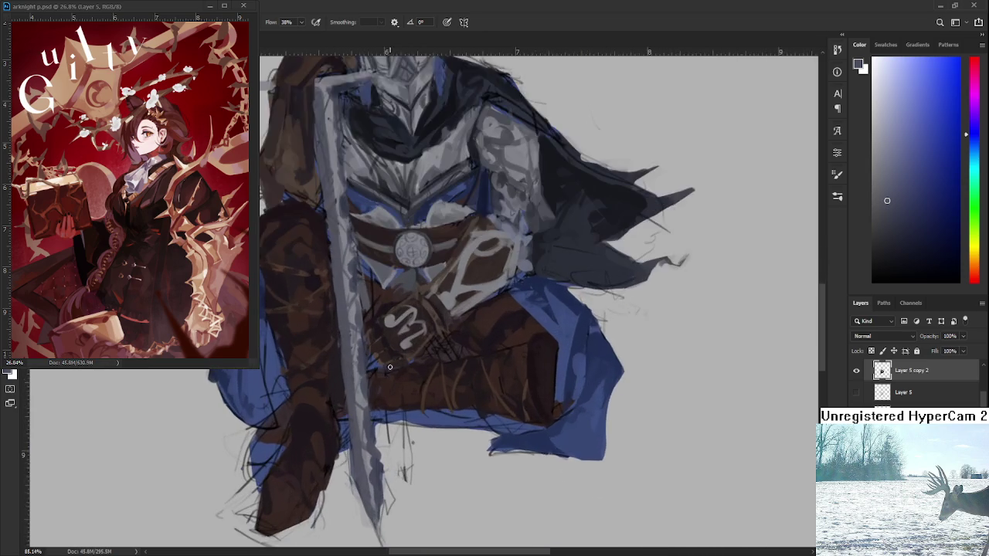
pyautogui.scroll(1, 401, 347)
pyautogui.scroll(-2, 389, 417)
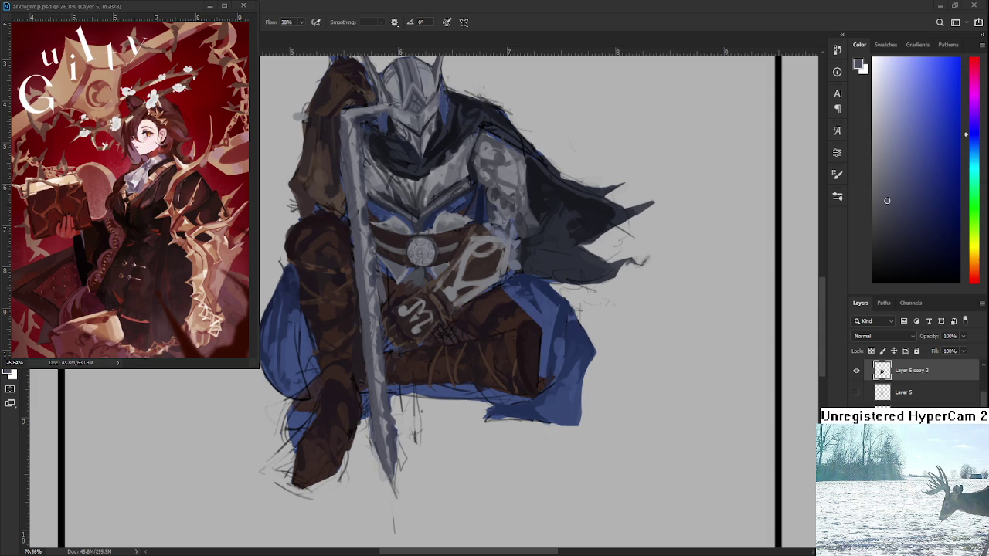
# Select the sword hilt above the shoulder and rotate it about 4° clockwise.
pyautogui.scroll(-3, 435, 353)
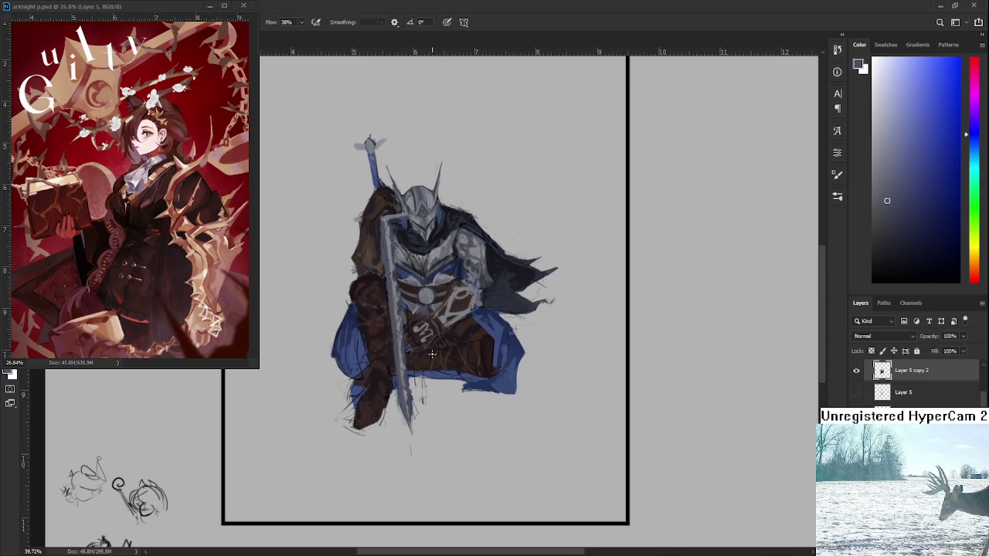
pyautogui.moveTo(435, 353); pyautogui.dragTo(467, 414)
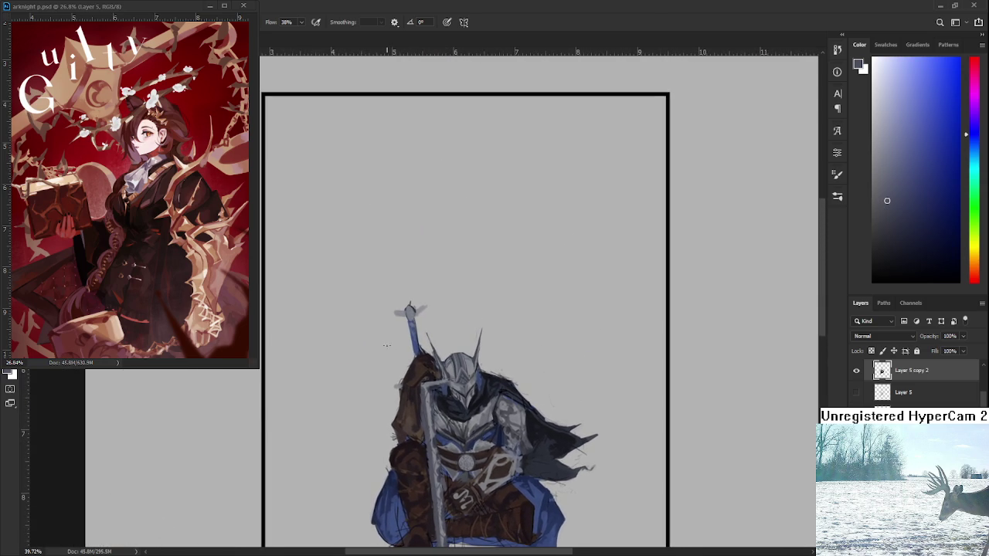
pyautogui.moveTo(424, 360); pyautogui.dragTo(421, 359)
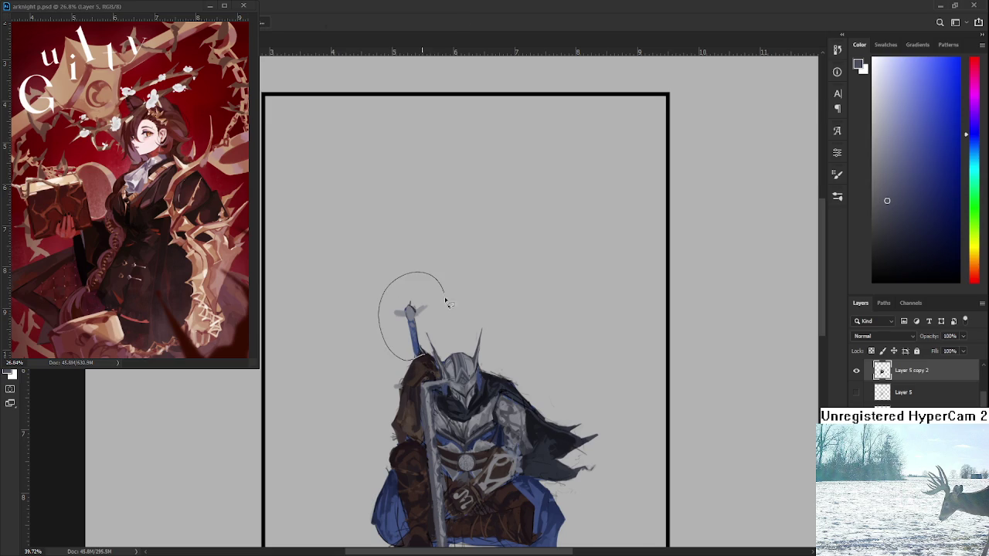
pyautogui.hotkey('ctrl', 't')
pyautogui.moveTo(461, 332); pyautogui.dragTo(466, 333)
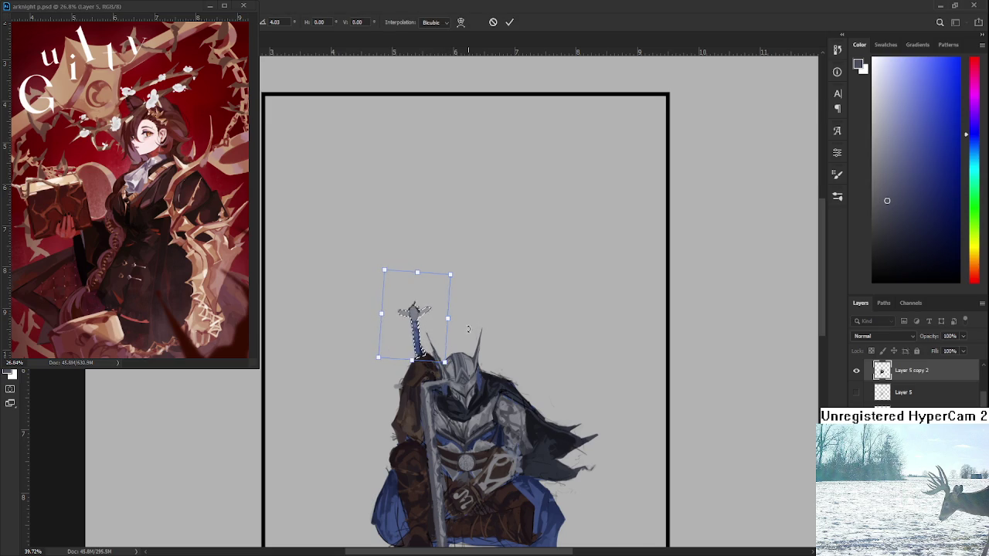
pyautogui.press('Return')
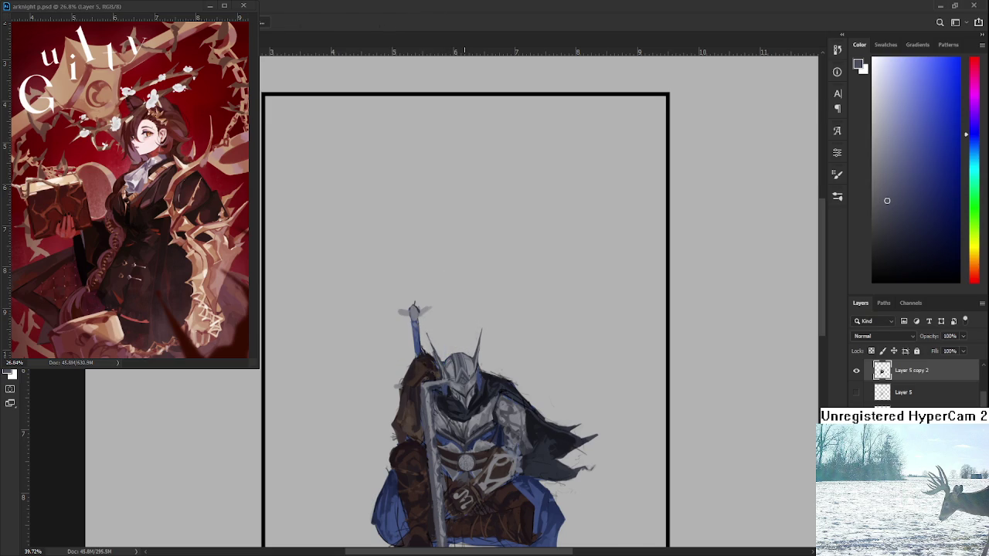
# Lasso the raised hilt again and rotate it back about -2.69° counter-clockwise.
pyautogui.scroll(2, 462, 326)
pyautogui.scroll(2, 451, 338)
pyautogui.moveTo(452, 336); pyautogui.dragTo(493, 351)
pyautogui.moveTo(421, 405)
pyautogui.mouseDown()
pyautogui.moveTo(429, 324)
pyautogui.moveTo(413, 355)
pyautogui.mouseUp()
pyautogui.hotkey('ctrl', 't')
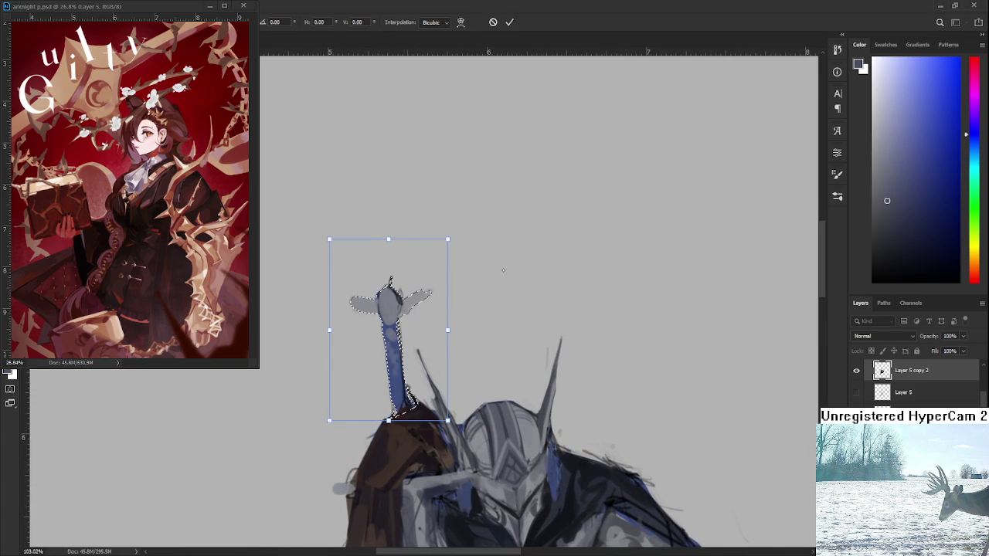
pyautogui.moveTo(472, 287); pyautogui.dragTo(469, 287)
pyautogui.press('Return')
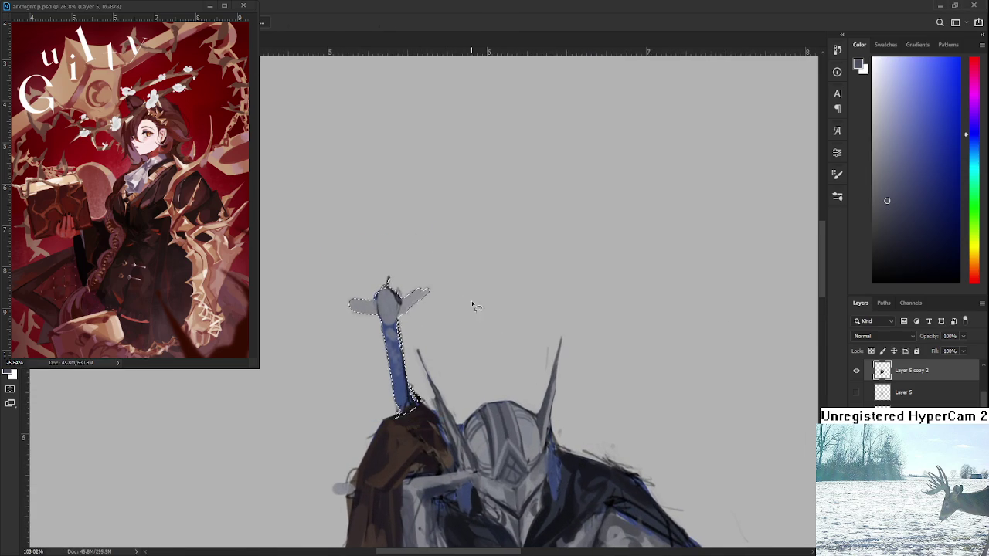
# Rotate the selected greatsword a slight extra tilt so it leans across the knight's body.
pyautogui.scroll(-2, 467, 298)
pyautogui.scroll(-3, 466, 302)
pyautogui.scroll(-2, 465, 301)
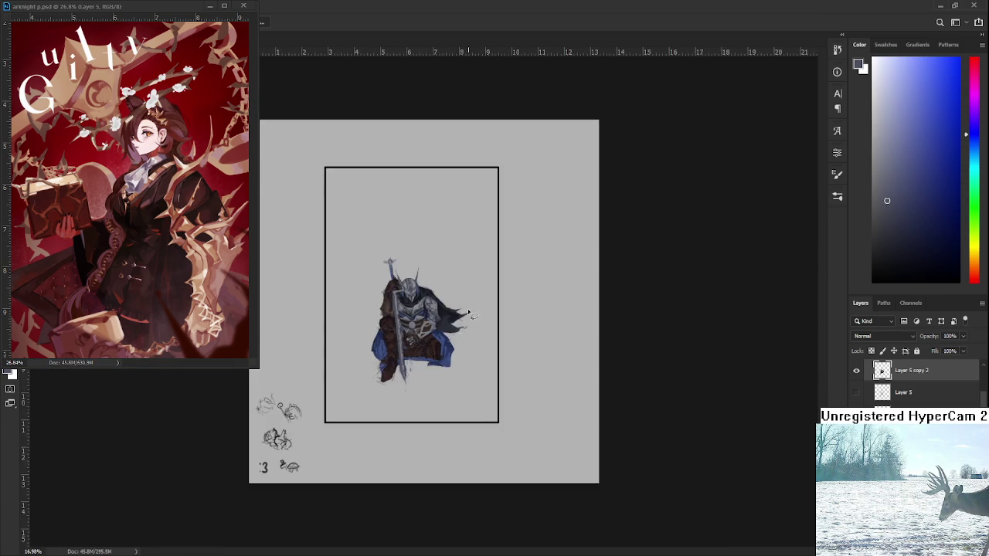
pyautogui.scroll(2, 402, 286)
pyautogui.scroll(2, 394, 278)
pyautogui.scroll(1, 386, 274)
pyautogui.hotkey('ctrl', 't')
pyautogui.moveTo(389, 217); pyautogui.dragTo(395, 226)
pyautogui.press('Return')
# Scroll around the canvas to review the newly tilted greatsword.
pyautogui.scroll(-1, 402, 267)
pyautogui.scroll(-2, 401, 267)
pyautogui.scroll(2, 417, 286)
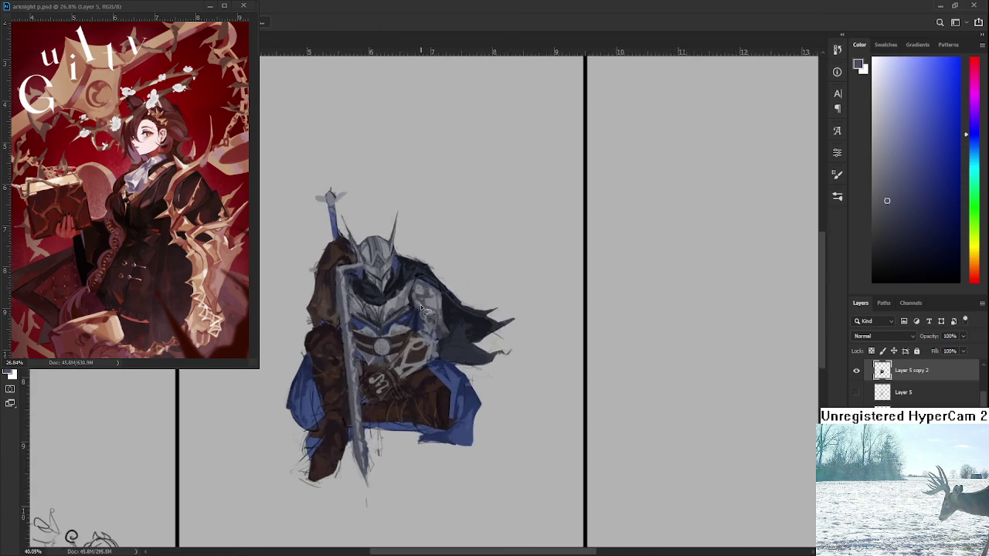
pyautogui.scroll(2, 434, 303)
pyautogui.scroll(1, 433, 304)
pyautogui.scroll(-2, 407, 305)
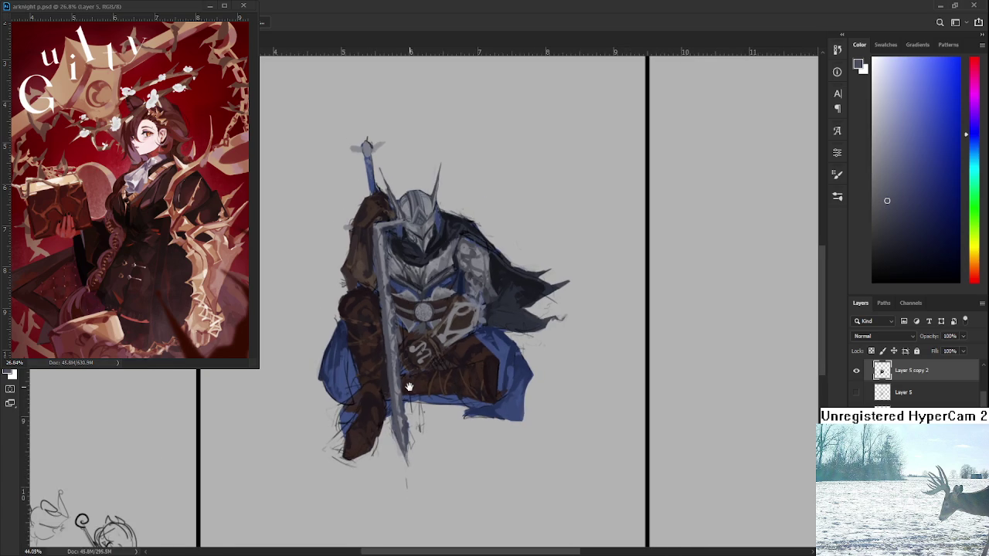
pyautogui.hscroll(-1, 407, 305)
# Erase the faint stray sketch strokes left of the knight's boot.
pyautogui.press('e')
pyautogui.moveTo(355, 418); pyautogui.dragTo(345, 451)
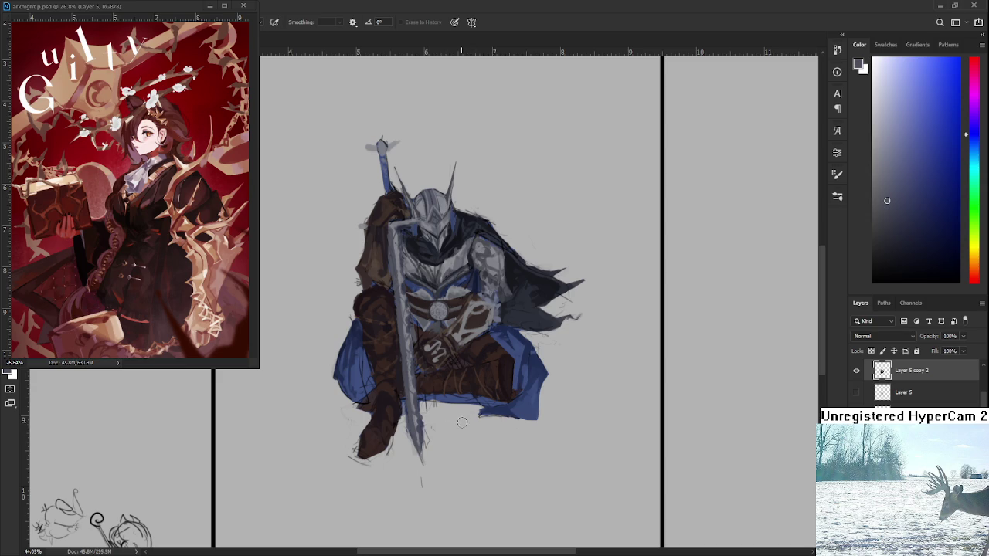
pyautogui.moveTo(455, 420); pyautogui.dragTo(445, 489)
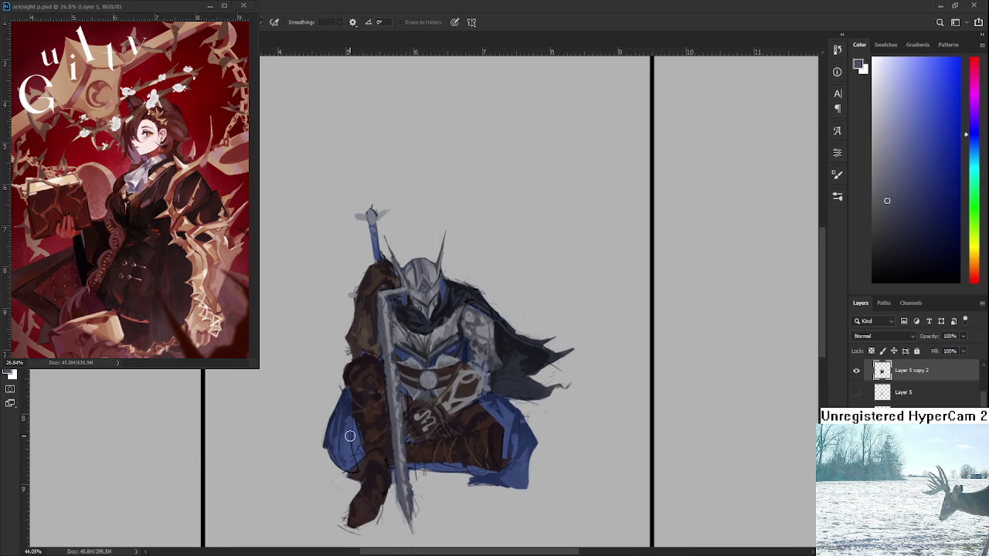
# Trim the blue cape's left edge and repaint it with a thin stroke.
pyautogui.press('b')
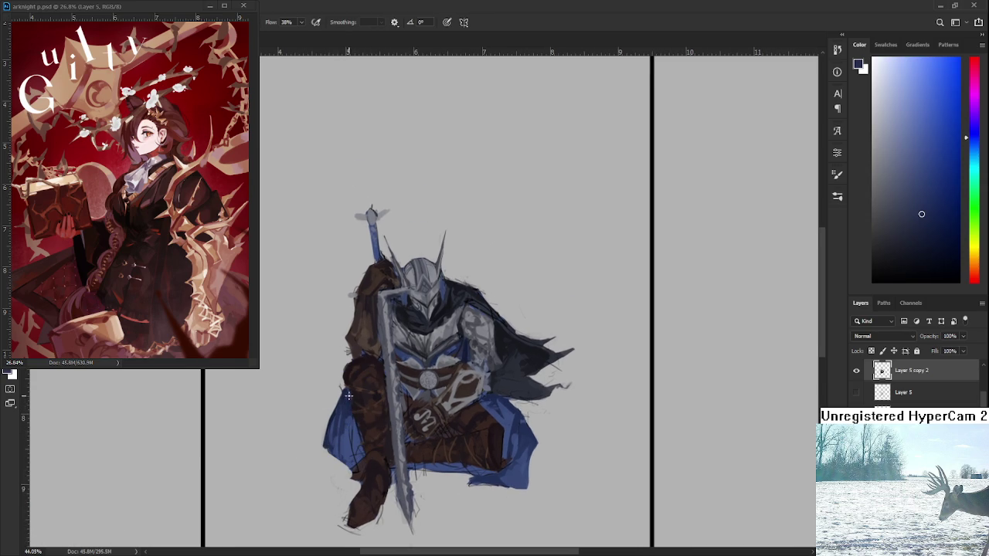
pyautogui.keyDown('alt'); pyautogui.click(341, 394); pyautogui.keyUp('alt')
pyautogui.press('e')
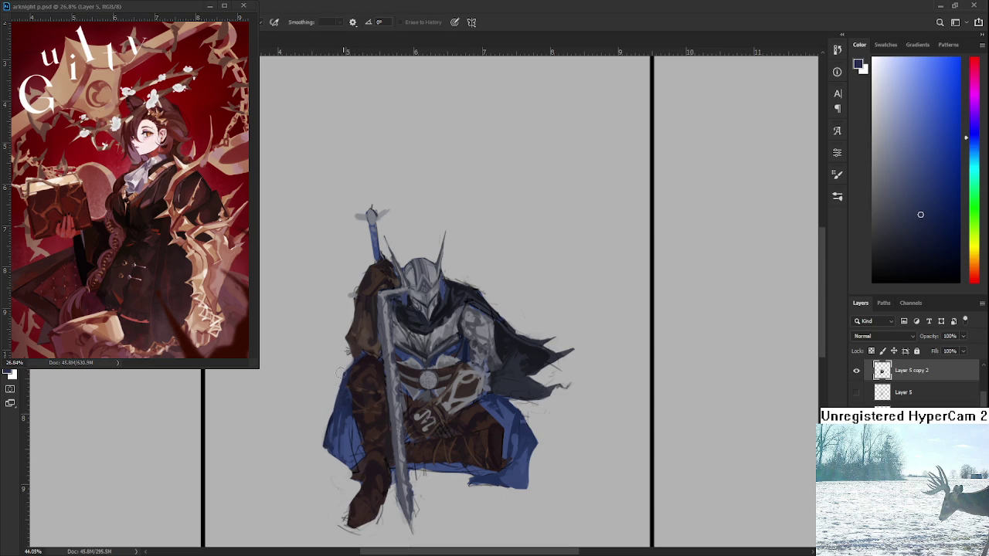
pyautogui.moveTo(332, 396); pyautogui.dragTo(322, 450)
pyautogui.press('b')
pyautogui.moveTo(337, 404); pyautogui.dragTo(325, 476)
pyautogui.hotkey('ctrl', 'z')
pyautogui.moveTo(339, 394)
pyautogui.mouseDown()
pyautogui.moveTo(322, 470)
pyautogui.moveTo(332, 460)
pyautogui.moveTo(346, 467)
pyautogui.moveTo(326, 449)
pyautogui.mouseUp()
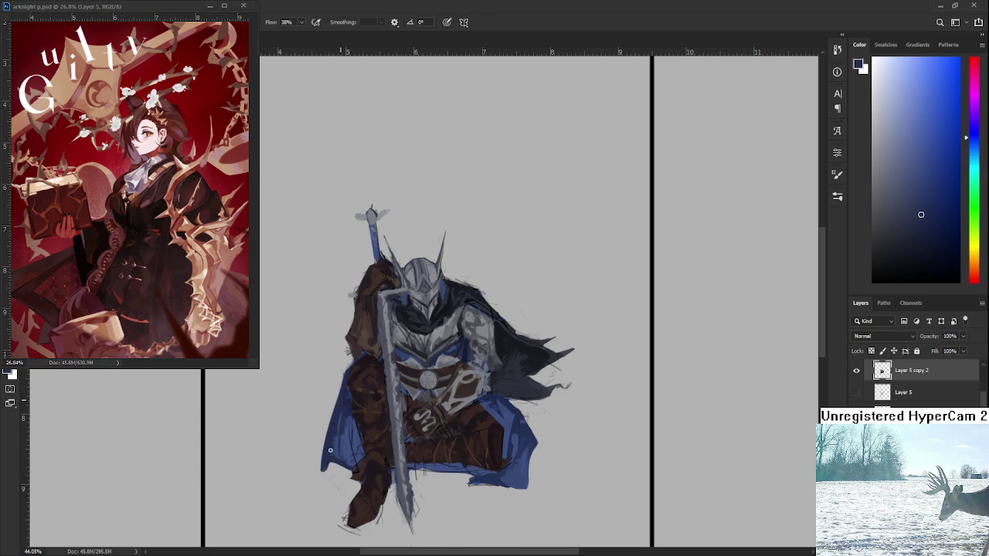
# Erase a small patch at the cape's lower-left edge and sample dark blues from the knight.
pyautogui.press('e')
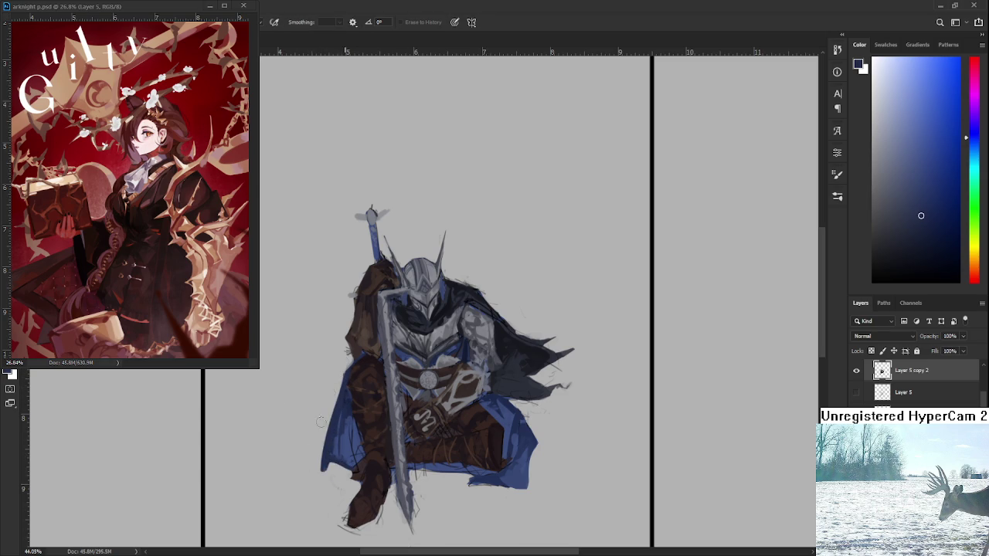
pyautogui.moveTo(316, 451); pyautogui.dragTo(321, 459)
pyautogui.press('b')
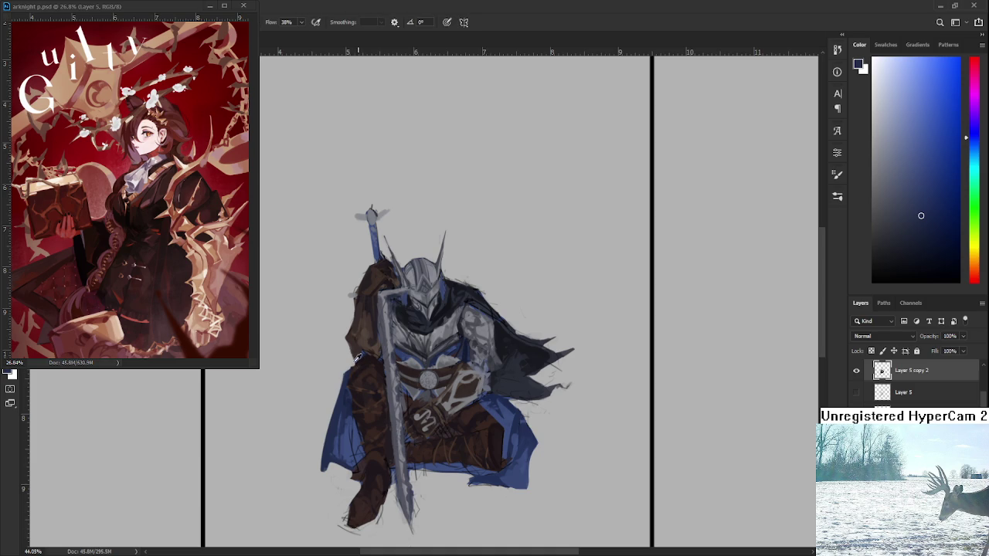
pyautogui.keyDown('alt'); pyautogui.click(358, 357); pyautogui.keyUp('alt')
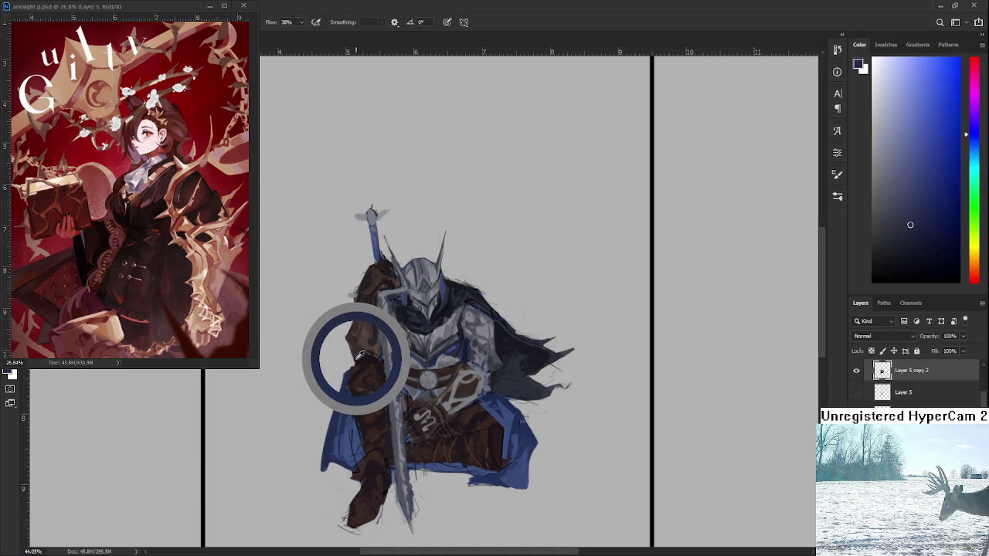
pyautogui.press('e')
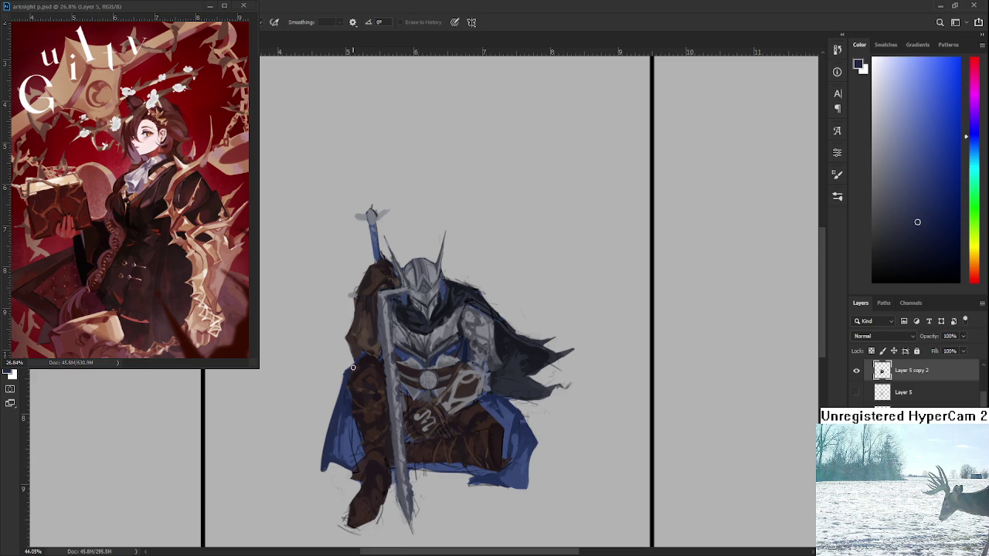
pyautogui.press('b')
pyautogui.keyDown('alt'); pyautogui.click(361, 360); pyautogui.keyUp('alt')
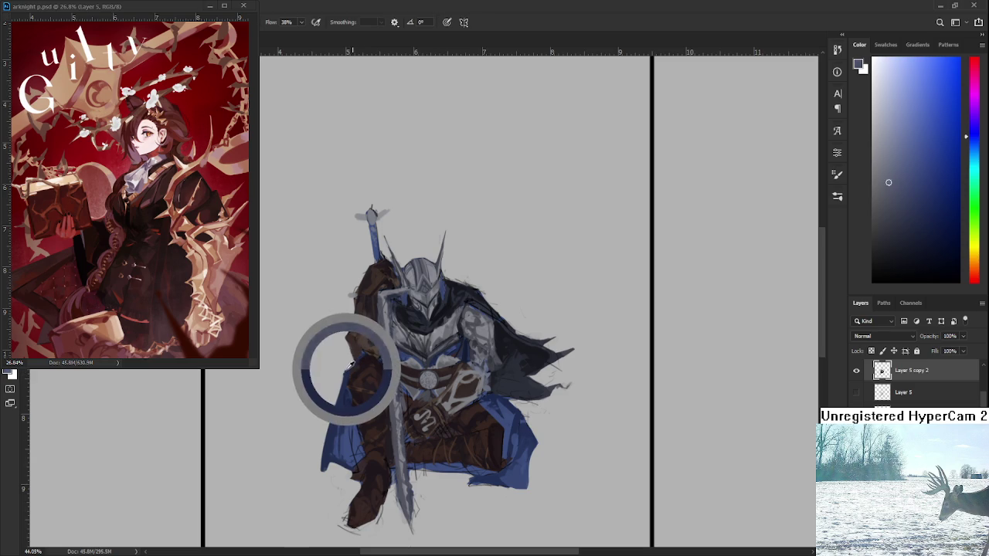
pyautogui.press('e')
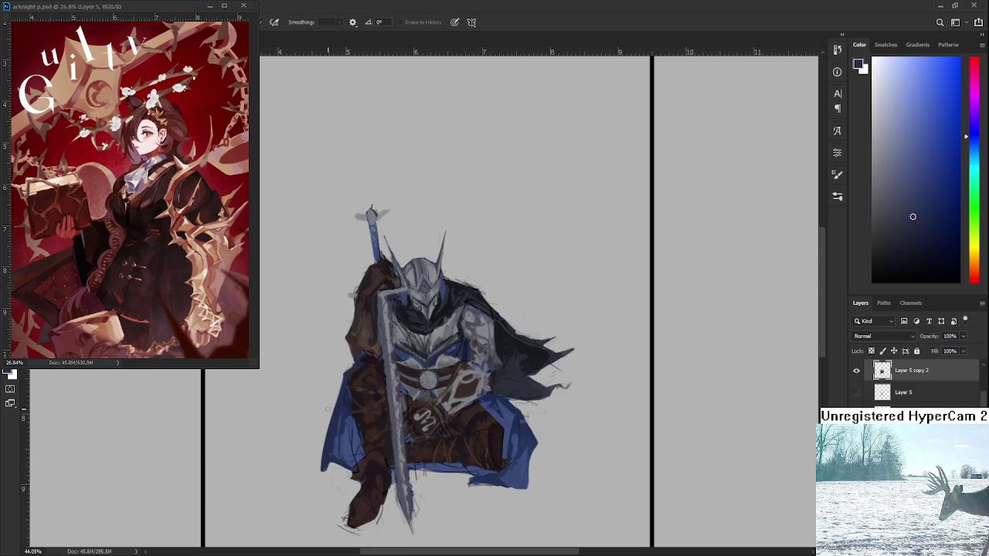
# Erase the greatsword's tip so the blade ends higher.
pyautogui.scroll(-5, 412, 291)
pyautogui.scroll(3, 412, 291)
pyautogui.scroll(3, 411, 291)
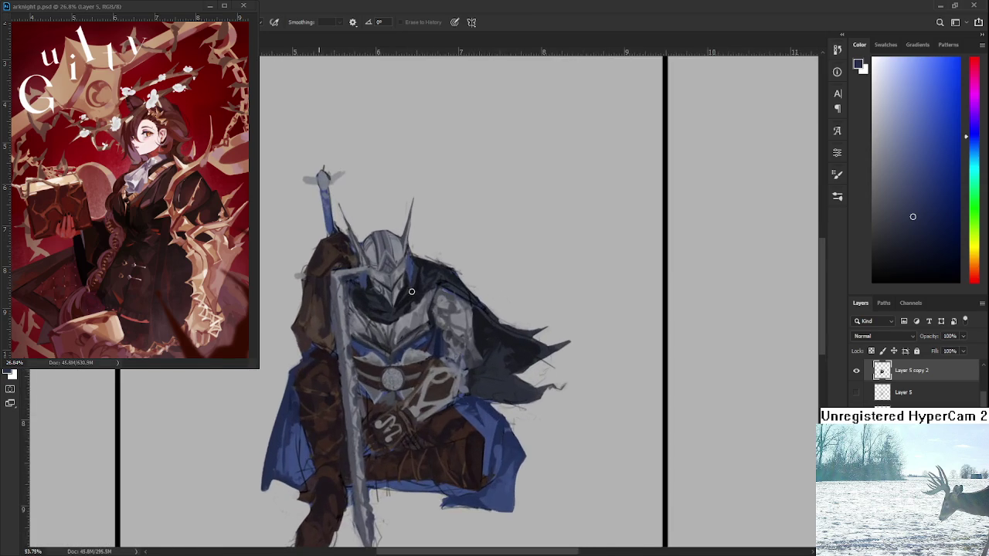
pyautogui.hscroll(-2, 456, 394)
pyautogui.scroll(-2, 475, 386)
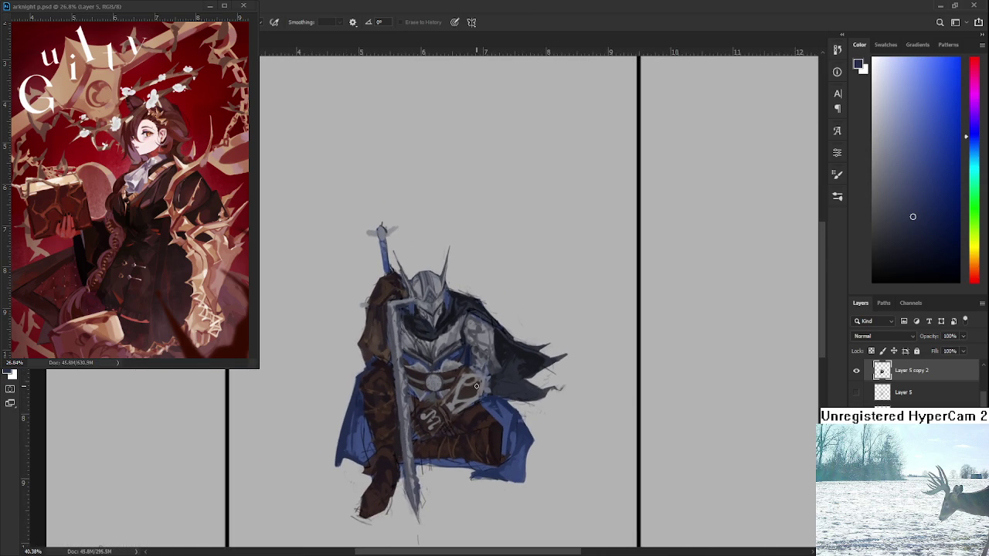
pyautogui.scroll(-1, 476, 385)
pyautogui.scroll(-1, 476, 385)
pyautogui.scroll(2, 391, 510)
pyautogui.scroll(2, 392, 511)
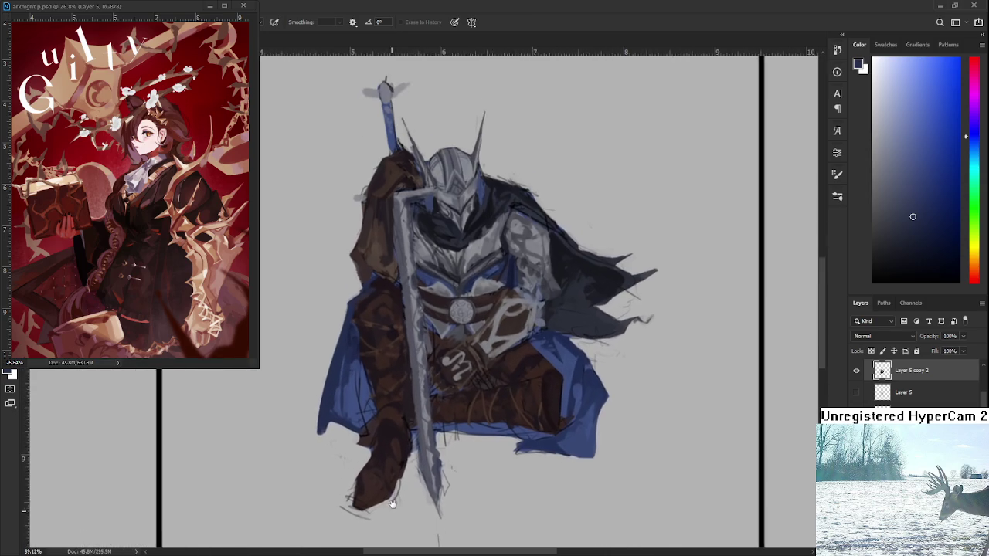
pyautogui.scroll(-2, 391, 510)
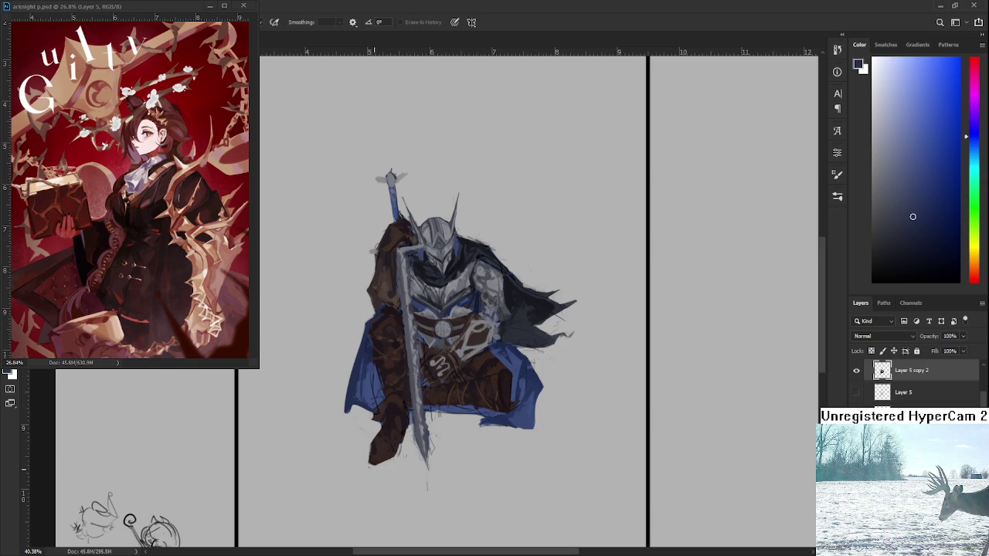
pyautogui.moveTo(428, 471); pyautogui.dragTo(429, 437)
# Sample a darker blue and paint a short dark shading stroke on the left cloak.
pyautogui.press('b')
pyautogui.keyDown('alt'); pyautogui.click(459, 408); pyautogui.keyUp('alt')
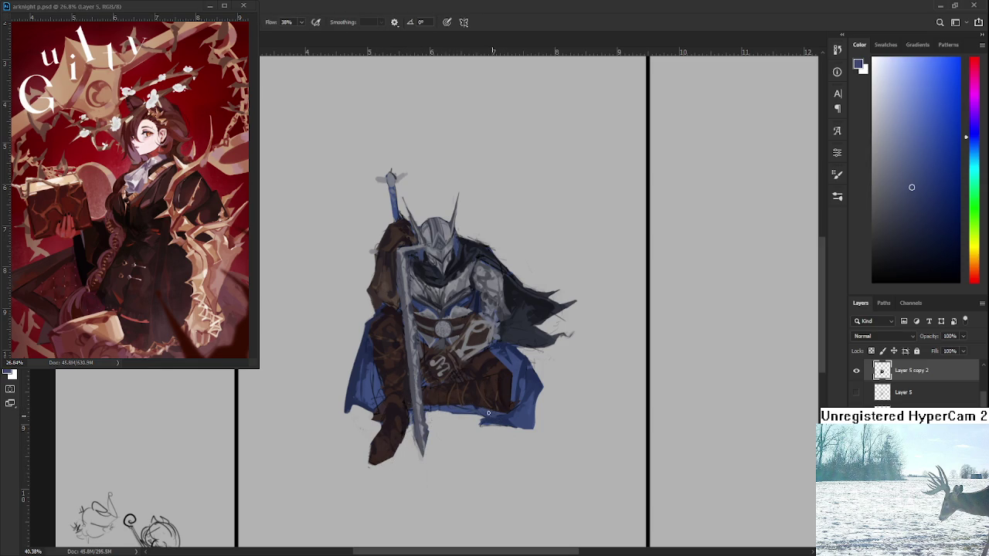
pyautogui.keyDown('alt'); pyautogui.click(427, 382); pyautogui.keyUp('alt')
pyautogui.moveTo(445, 348); pyautogui.dragTo(443, 425)
pyautogui.keyDown('alt'); pyautogui.click(421, 412); pyautogui.keyUp('alt')
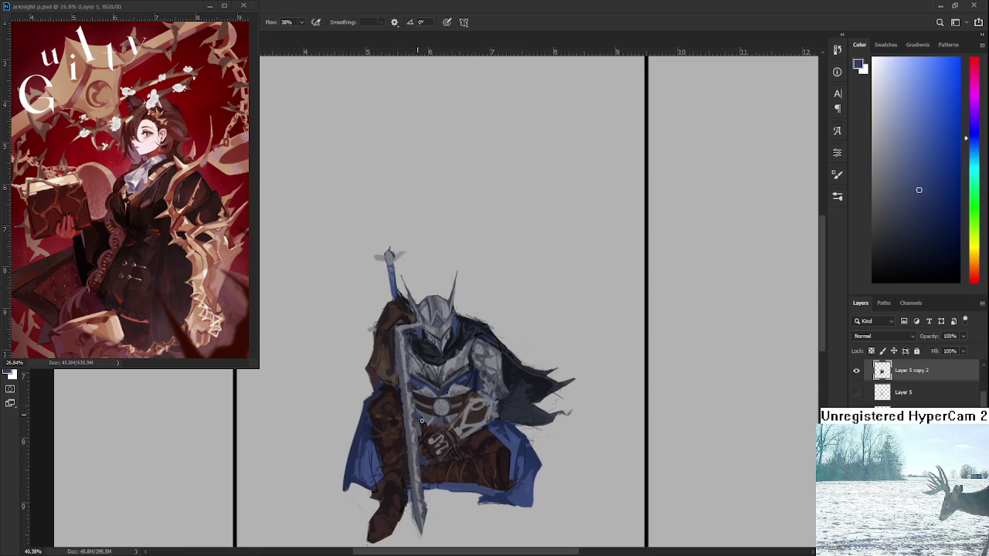
pyautogui.keyDown('alt'); pyautogui.click(368, 437); pyautogui.keyUp('alt')
pyautogui.moveTo(371, 439); pyautogui.dragTo(376, 486)
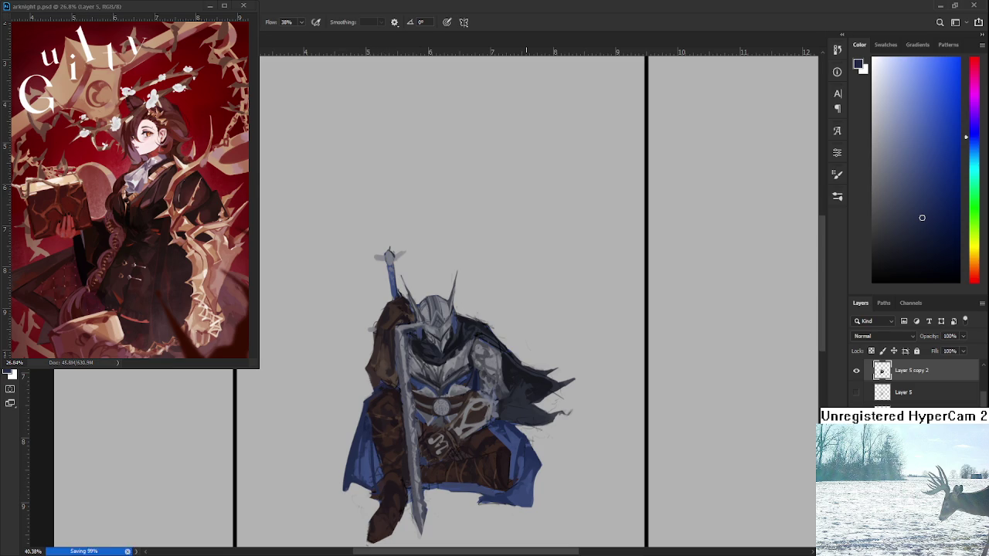
pyautogui.scroll(-3, 409, 322)
pyautogui.scroll(2, 409, 323)
pyautogui.scroll(2, 412, 301)
pyautogui.scroll(-2, 412, 296)
pyautogui.scroll(-1, 418, 302)
pyautogui.press('h')
pyautogui.press('h')
pyautogui.scroll(-1, 425, 306)
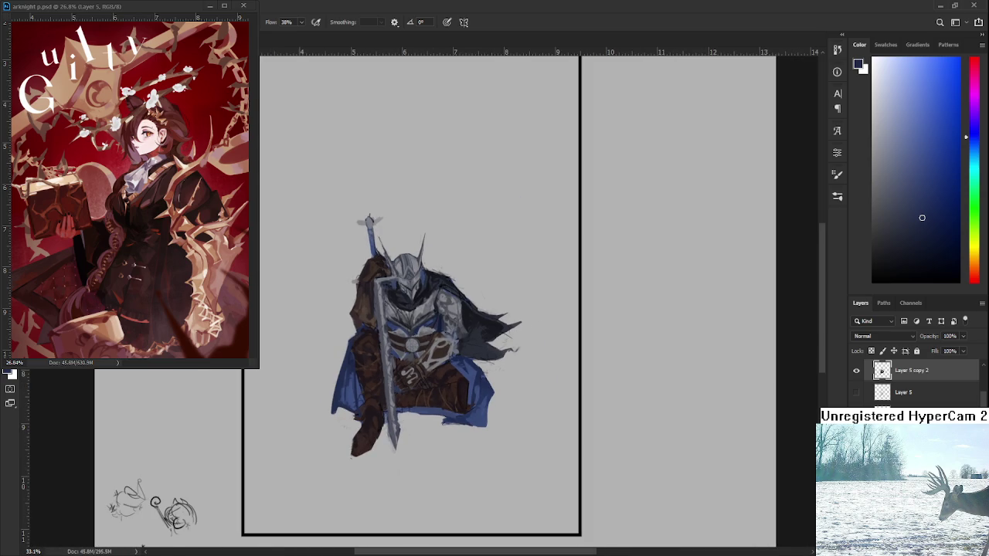
pyautogui.scroll(1, 916, 383)
pyautogui.click(855, 374)
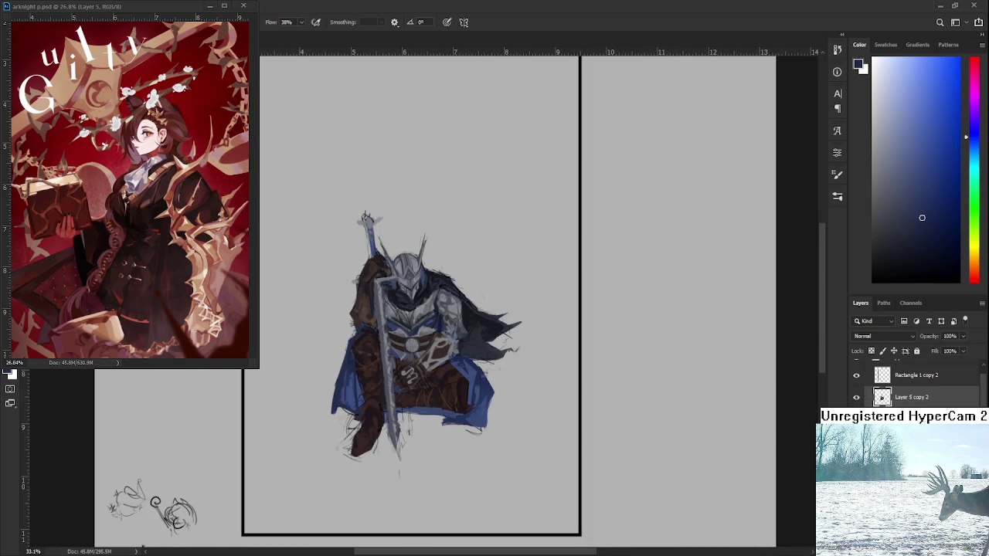
pyautogui.click(856, 397)
pyautogui.click(855, 397)
pyautogui.click(855, 398)
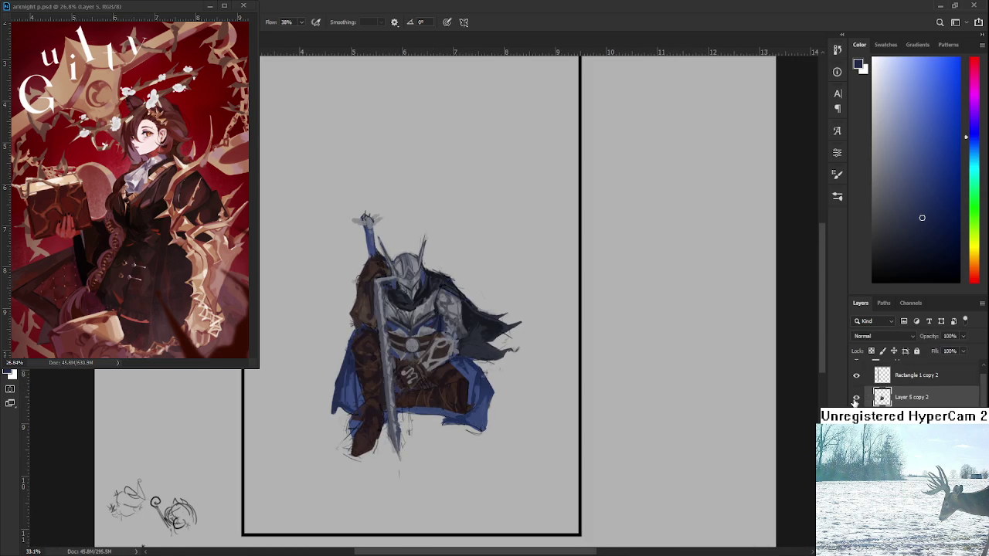
pyautogui.click(855, 398)
pyautogui.click(855, 399)
pyautogui.click(855, 399)
pyautogui.click(855, 398)
pyautogui.click(855, 397)
pyautogui.click(855, 399)
pyautogui.click(855, 398)
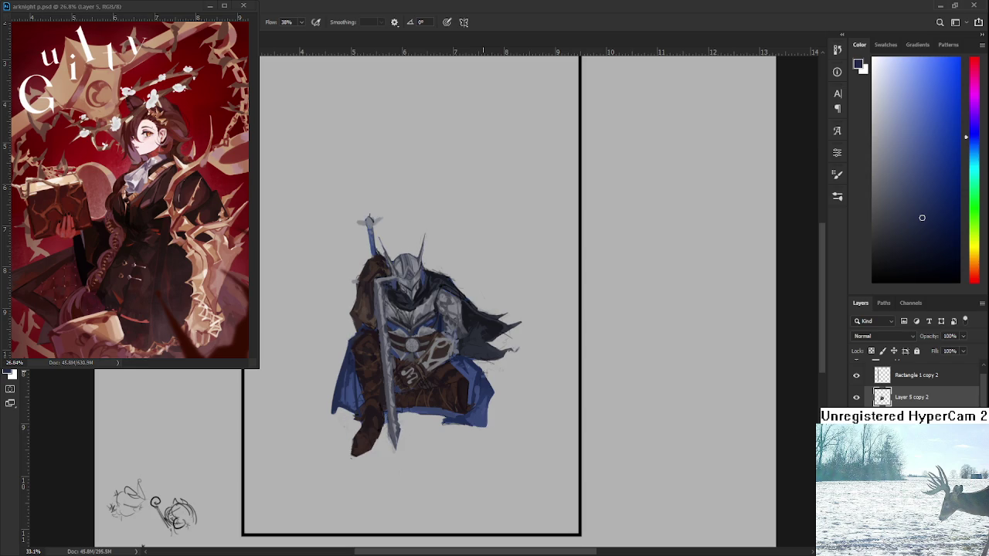
pyautogui.moveTo(372, 285); pyautogui.dragTo(439, 283)
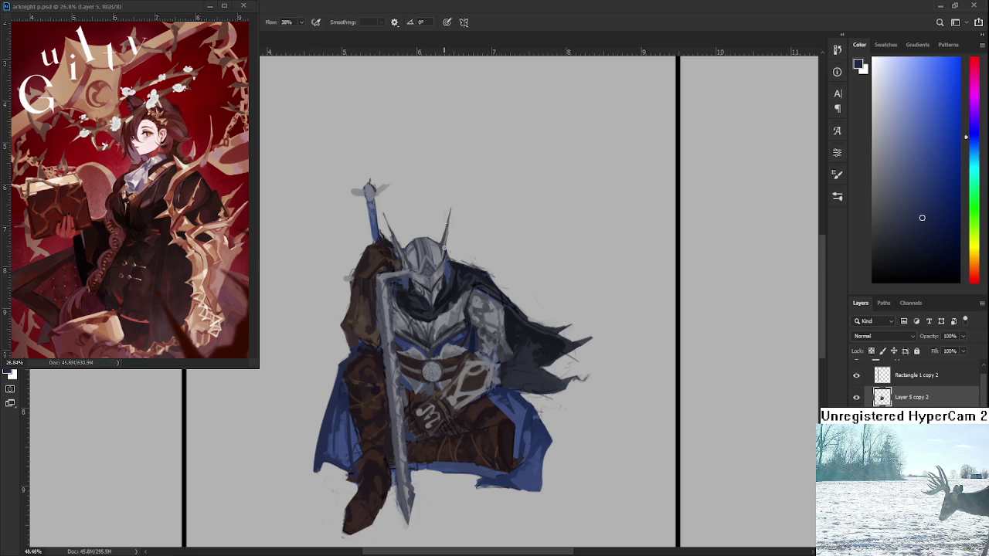
# Rotate the knight figure about 1° clockwise with Free Transform.
pyautogui.scroll(-1, 409, 216)
pyautogui.scroll(-1, 409, 216)
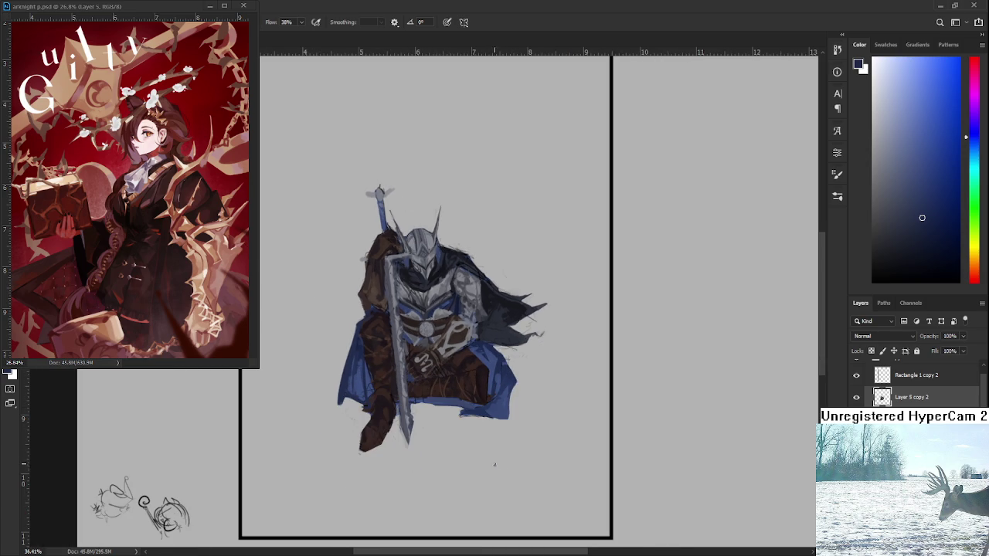
pyautogui.scroll(1, 487, 452)
pyautogui.hotkey('ctrl', 't')
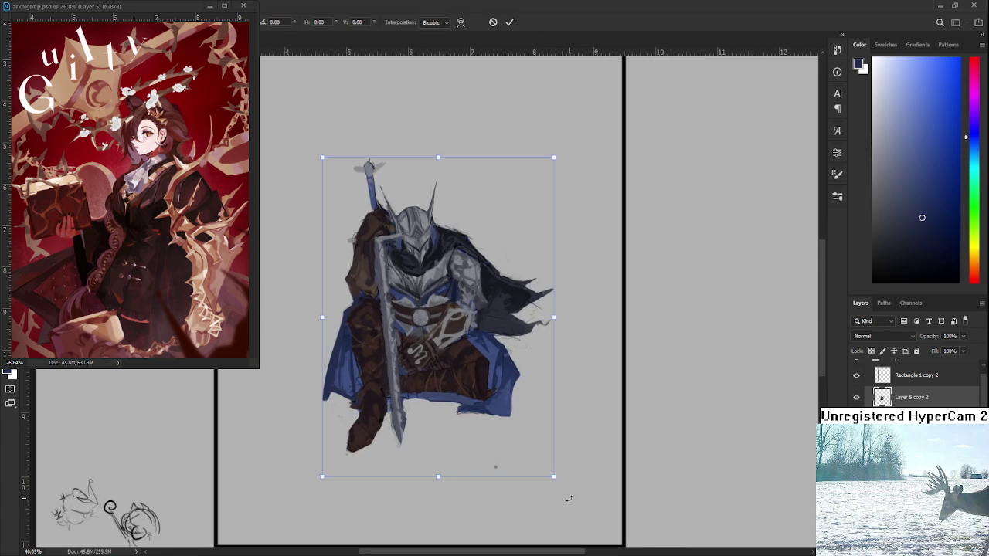
pyautogui.moveTo(568, 511); pyautogui.dragTo(560, 503)
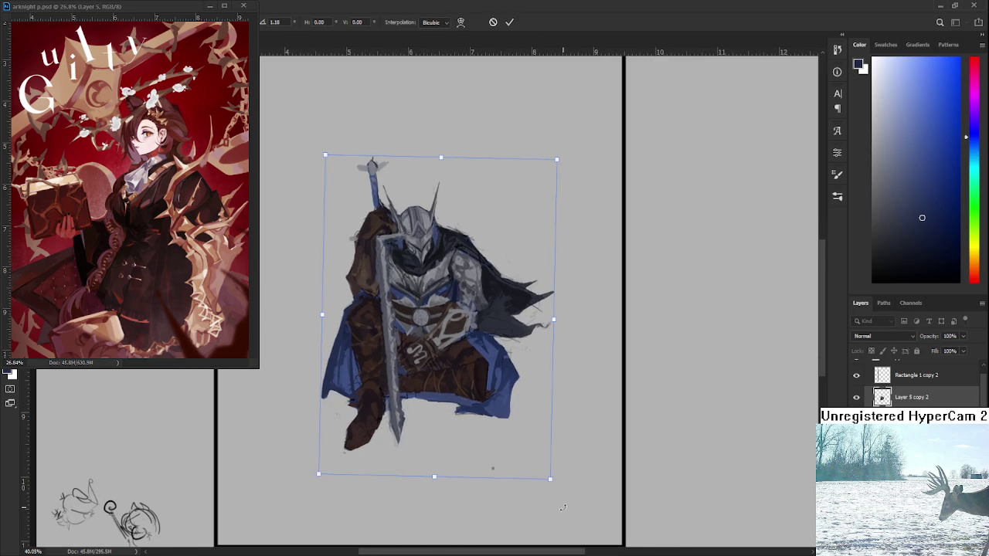
pyautogui.press('Return')
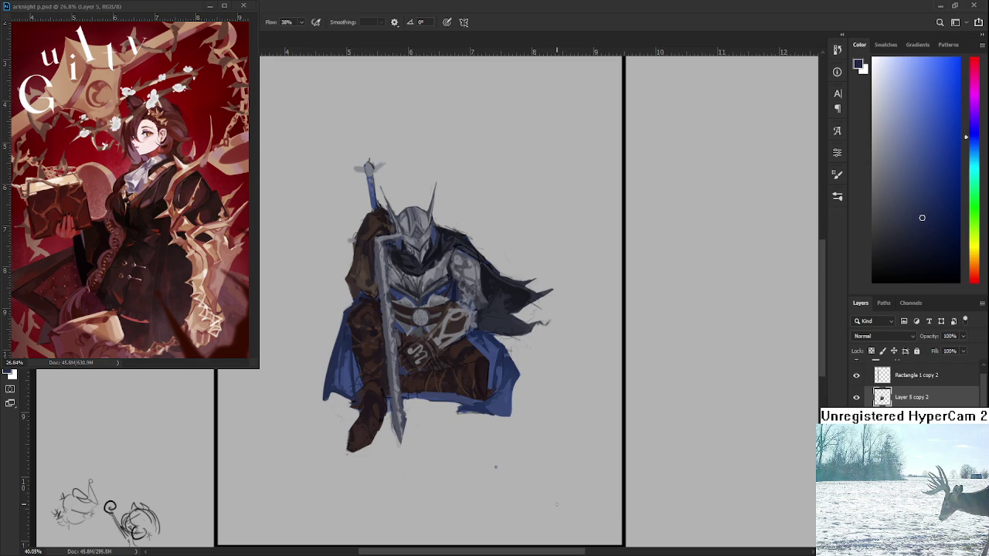
# Lasso and delete the stray dot below the knight, then zoom in on the helmet.
pyautogui.press('l')
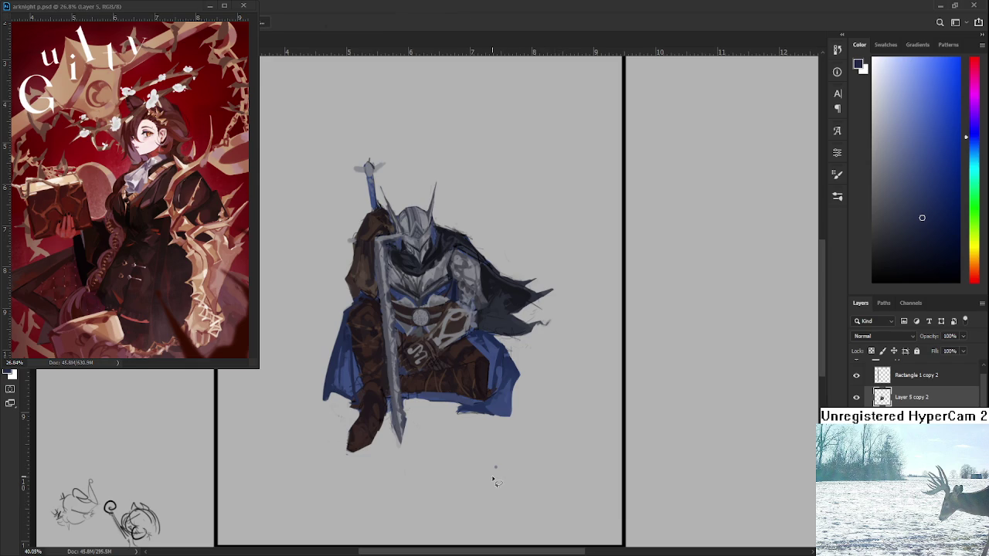
pyautogui.moveTo(506, 499); pyautogui.dragTo(502, 485)
pyautogui.press('Delete')
pyautogui.hotkey('ctrl', 'd')
pyautogui.moveTo(485, 381); pyautogui.dragTo(523, 466)
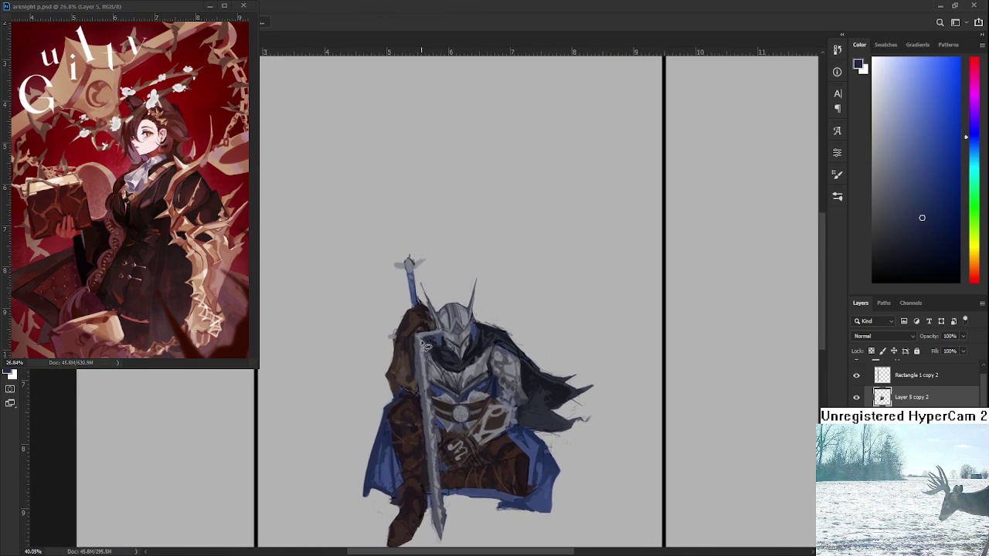
pyautogui.scroll(3, 470, 348)
pyautogui.scroll(3, 471, 349)
pyautogui.scroll(1, 470, 348)
pyautogui.moveTo(470, 348); pyautogui.dragTo(430, 394)
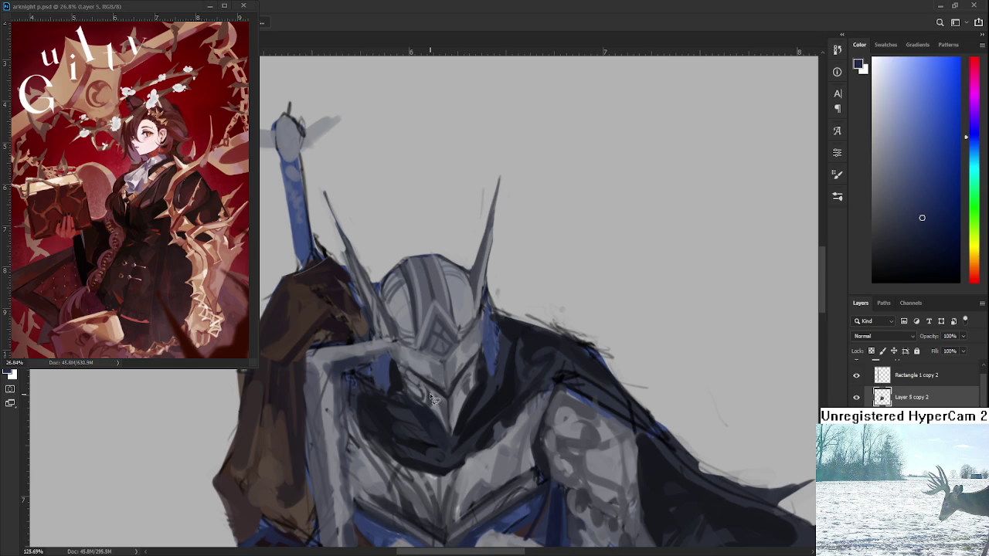
# Paint a near-black shading stroke on the armour just right of the helmet.
pyautogui.scroll(1, 429, 393)
pyautogui.scroll(1, 432, 396)
pyautogui.scroll(-2, 441, 402)
pyautogui.scroll(-1, 444, 408)
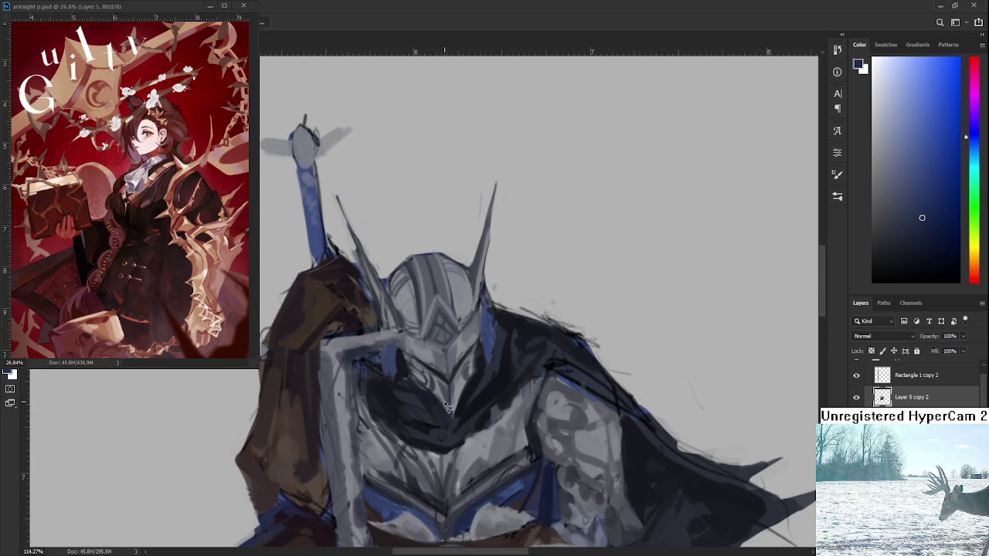
pyautogui.click(896, 253)
pyautogui.moveTo(533, 340); pyautogui.dragTo(516, 396)
pyautogui.scroll(-1, 515, 396)
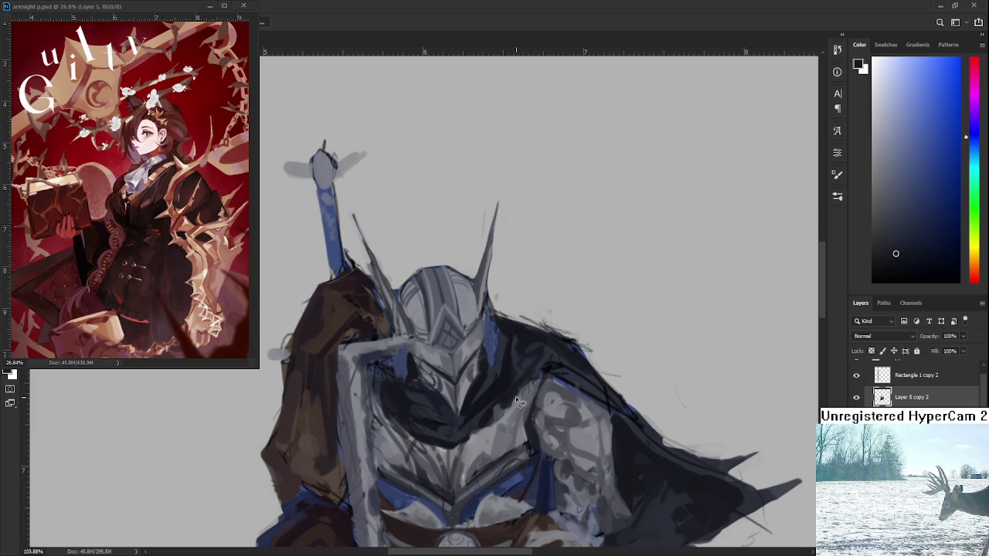
pyautogui.scroll(-5, 476, 394)
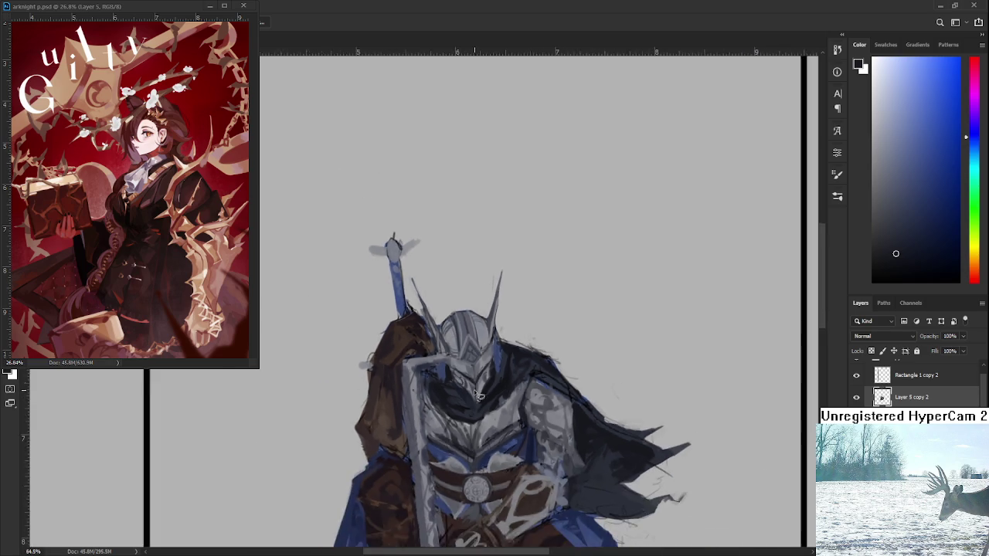
pyautogui.scroll(-3, 477, 394)
pyautogui.scroll(1, 362, 369)
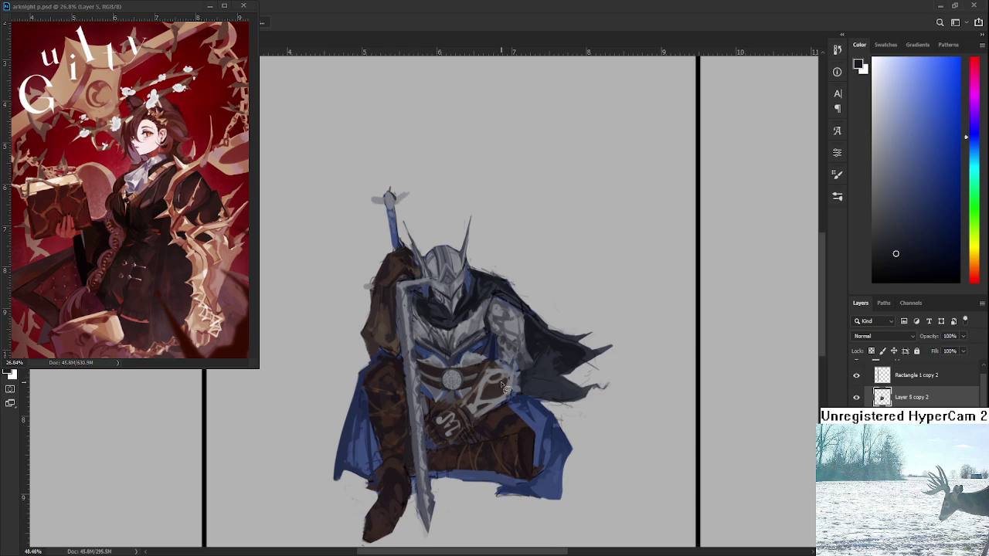
pyautogui.moveTo(511, 334); pyautogui.dragTo(492, 392)
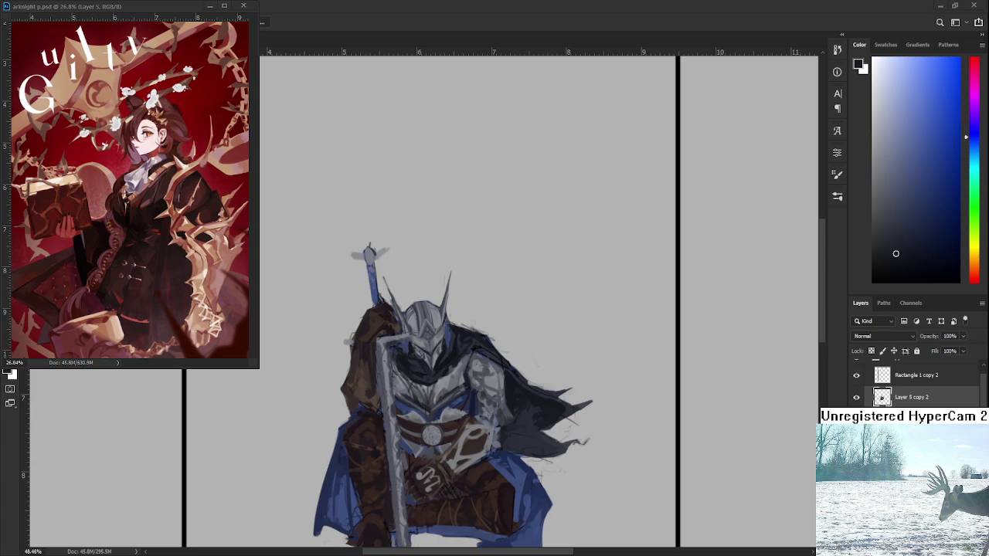
pyautogui.moveTo(448, 441); pyautogui.dragTo(437, 387)
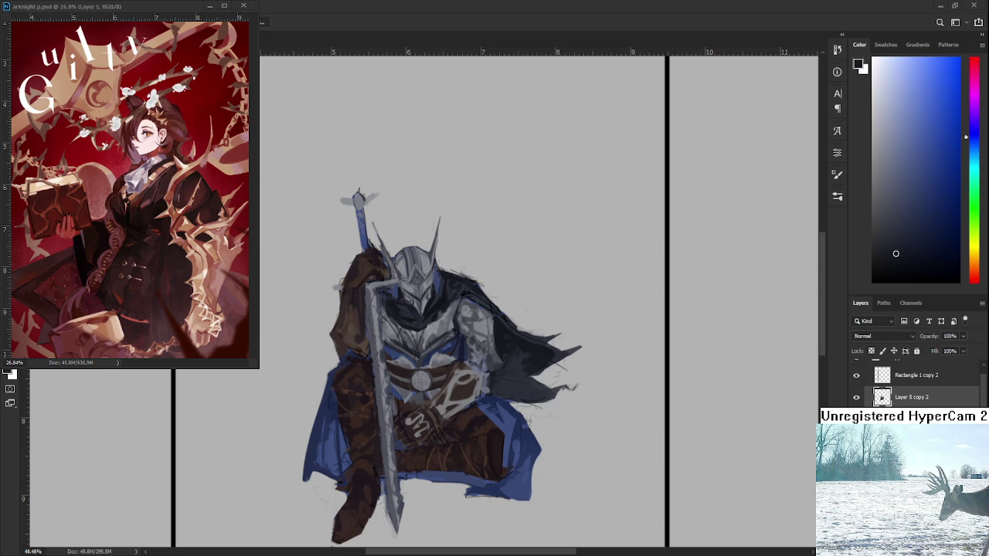
pyautogui.scroll(-2, 465, 363)
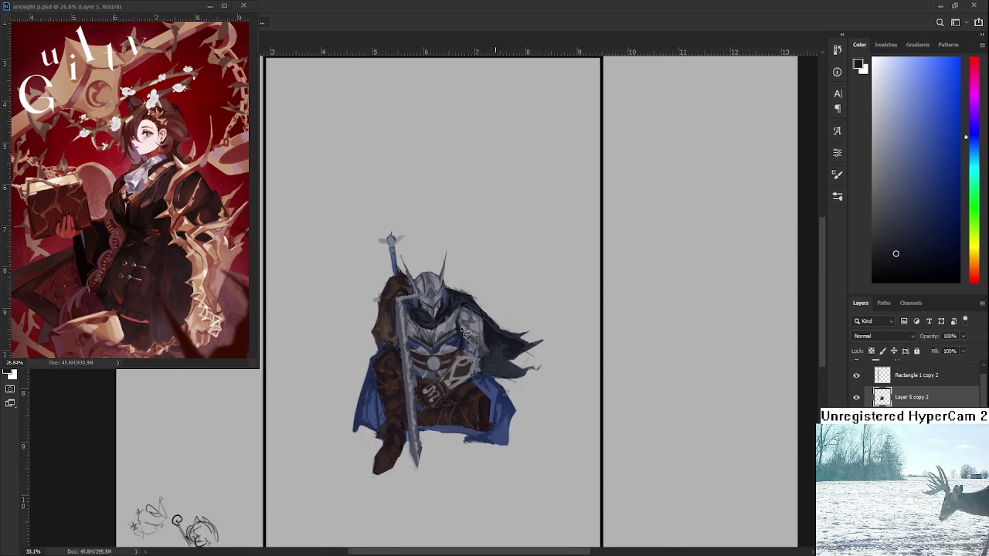
pyautogui.scroll(-2, 465, 359)
pyautogui.scroll(-1, 467, 352)
pyautogui.scroll(2, 469, 342)
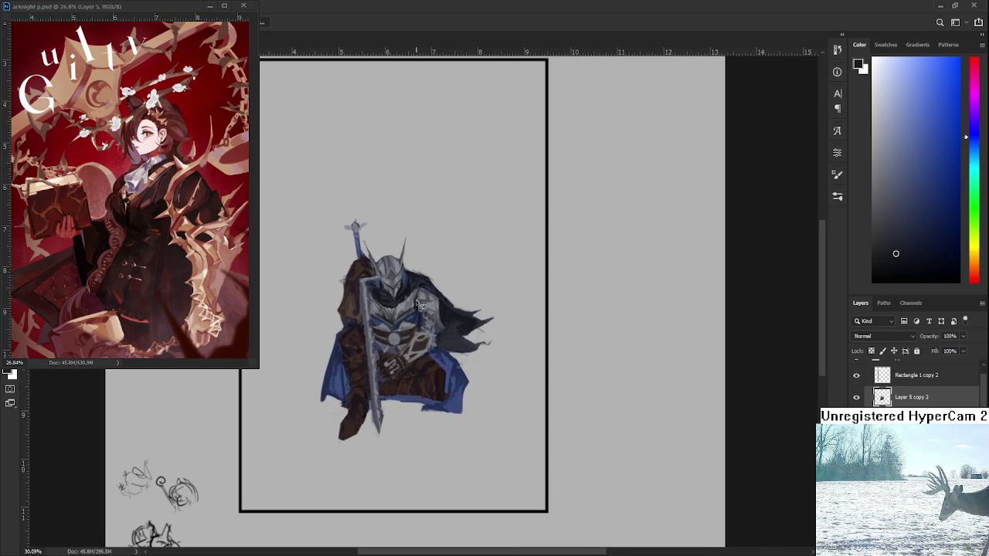
pyautogui.scroll(1, 422, 306)
pyautogui.scroll(1, 397, 295)
pyautogui.scroll(1, 410, 298)
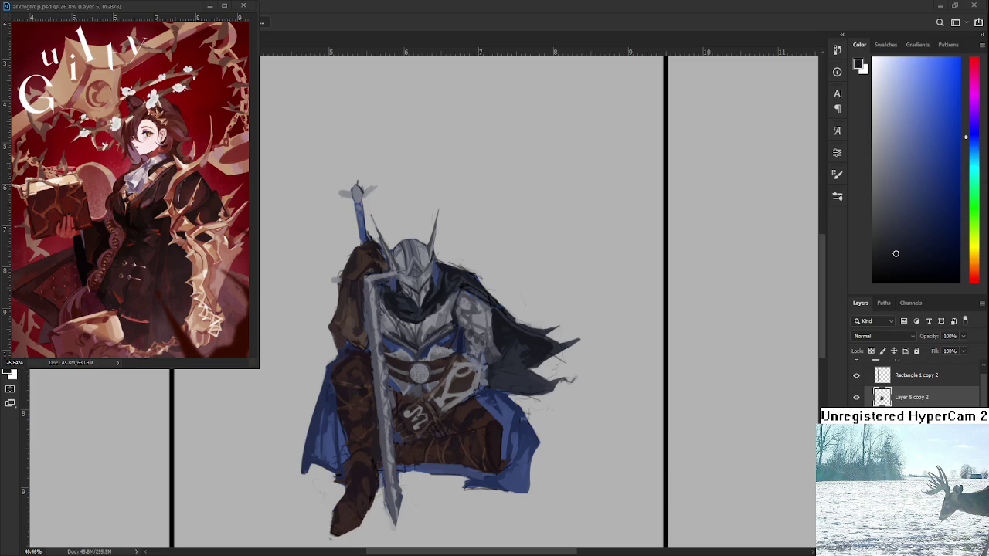
pyautogui.moveTo(419, 374); pyautogui.dragTo(441, 398)
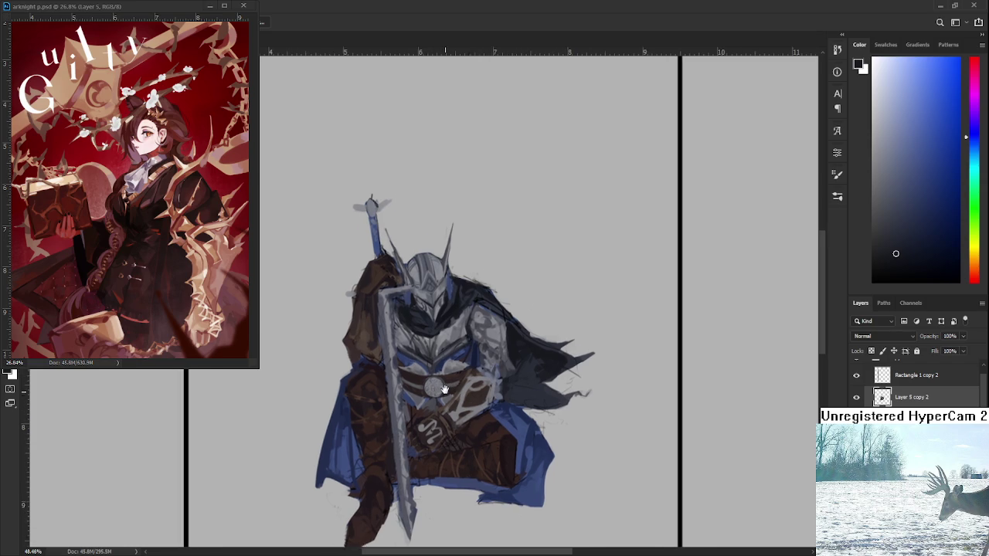
# Zoom in close on the knight's helmet, then pan to show the lower body.
pyautogui.moveTo(433, 289); pyautogui.dragTo(692, 425)
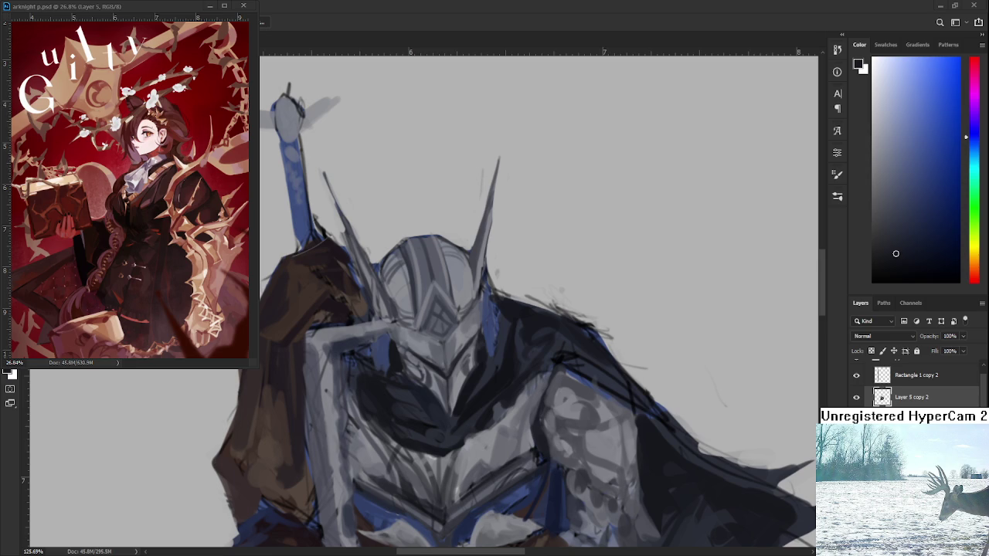
pyautogui.scroll(-3, 538, 301)
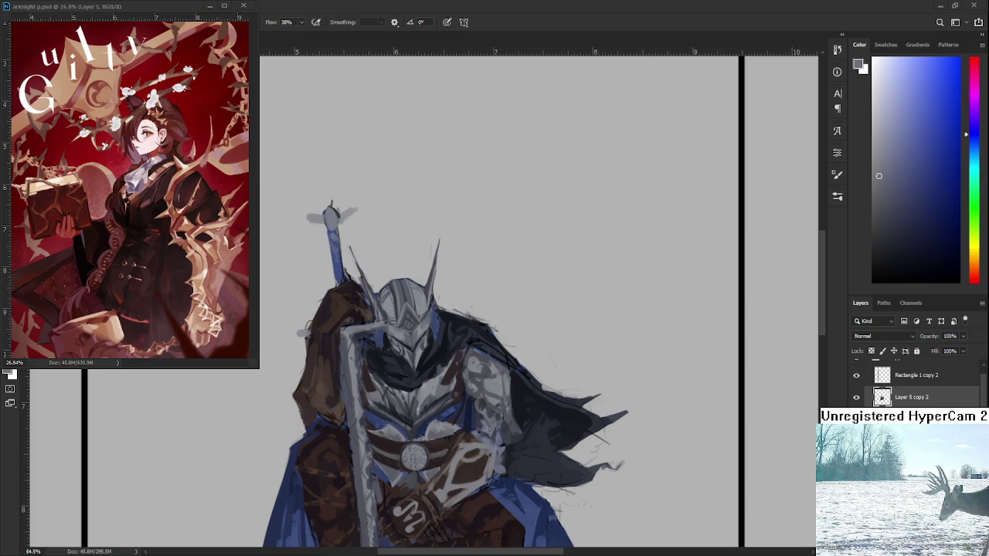
pyautogui.moveTo(436, 431)
pyautogui.mouseDown()
pyautogui.moveTo(438, 348)
pyautogui.moveTo(433, 359)
pyautogui.mouseUp()
# Sample the dark red-brown from the painting and reframe on the helmet and sword.
pyautogui.keyDown('alt'); pyautogui.click(381, 412); pyautogui.keyUp('alt')
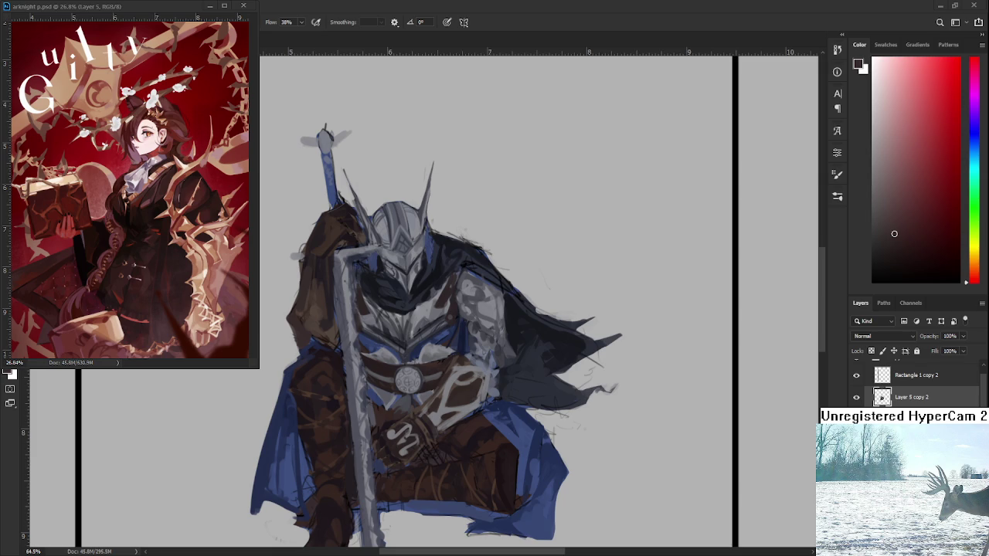
pyautogui.moveTo(394, 278); pyautogui.dragTo(422, 380)
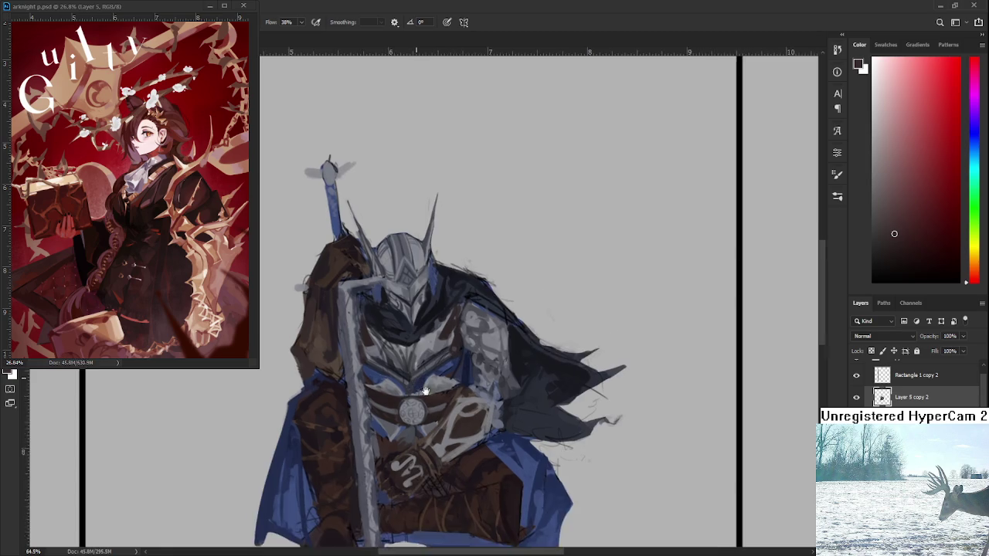
pyautogui.keyDown('alt'); pyautogui.click(421, 378); pyautogui.keyUp('alt')
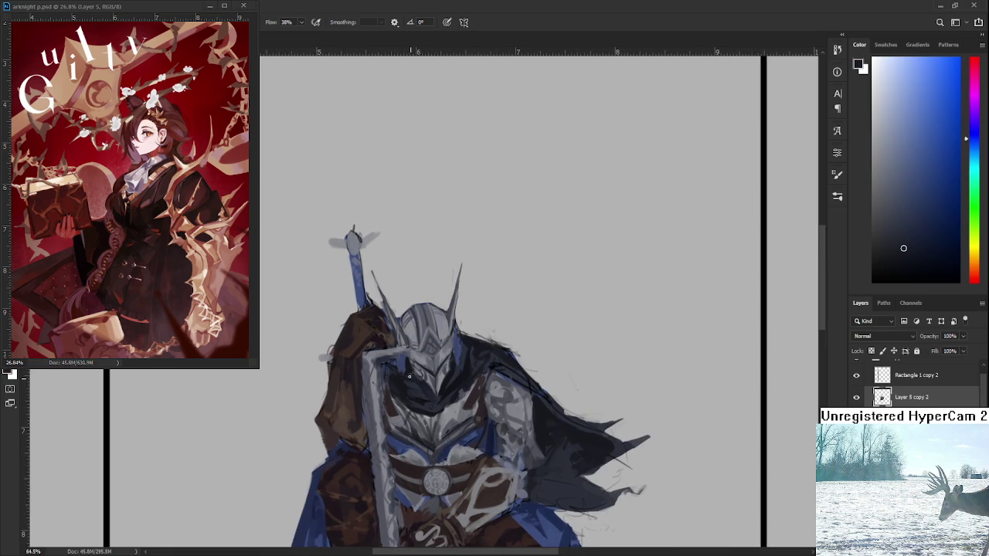
pyautogui.moveTo(426, 396); pyautogui.dragTo(394, 348)
pyautogui.scroll(-2, 408, 313)
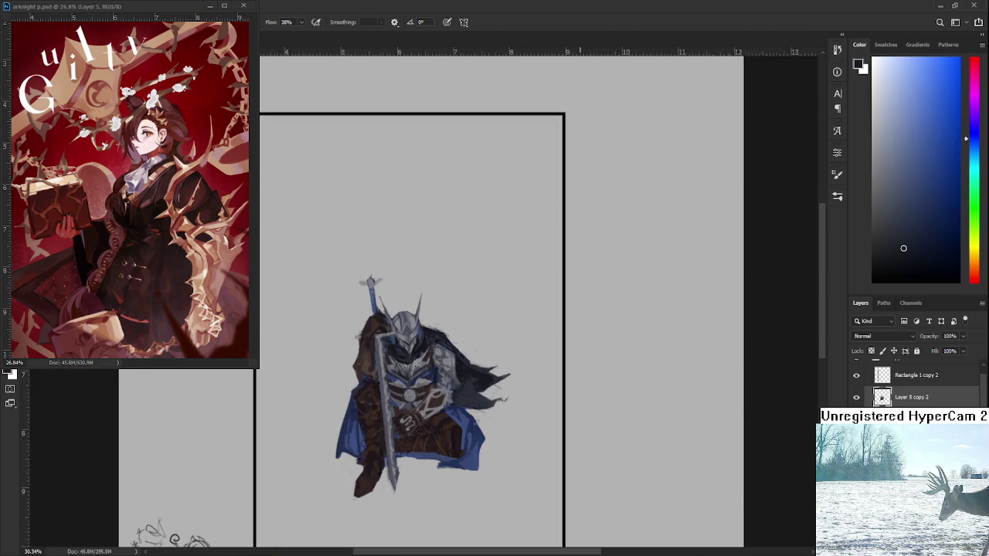
pyautogui.scroll(2, 408, 313)
pyautogui.scroll(2, 408, 313)
pyautogui.scroll(1, 408, 313)
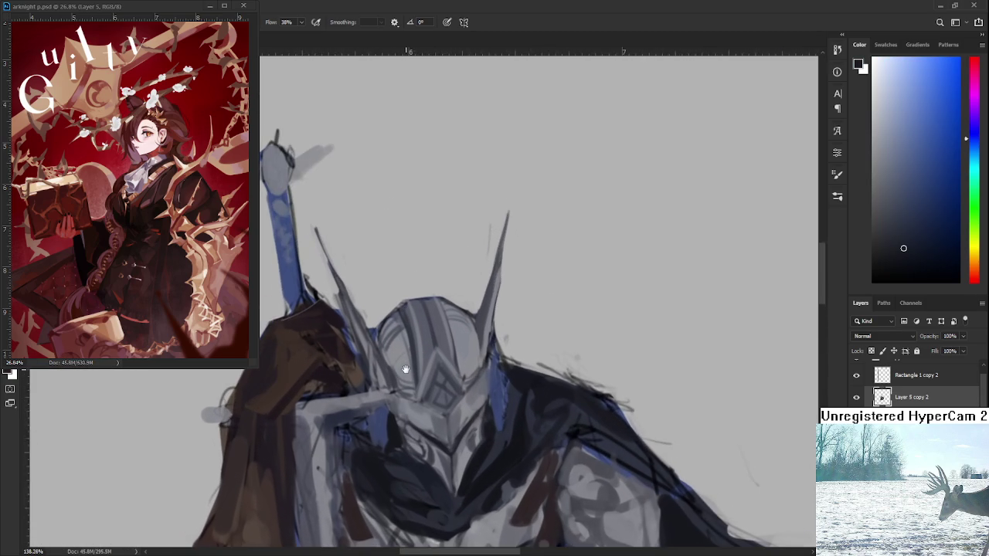
pyautogui.scroll(1, 401, 313)
pyautogui.scroll(-2, 386, 313)
pyautogui.scroll(-2, 371, 315)
pyautogui.moveTo(372, 315); pyautogui.dragTo(388, 312)
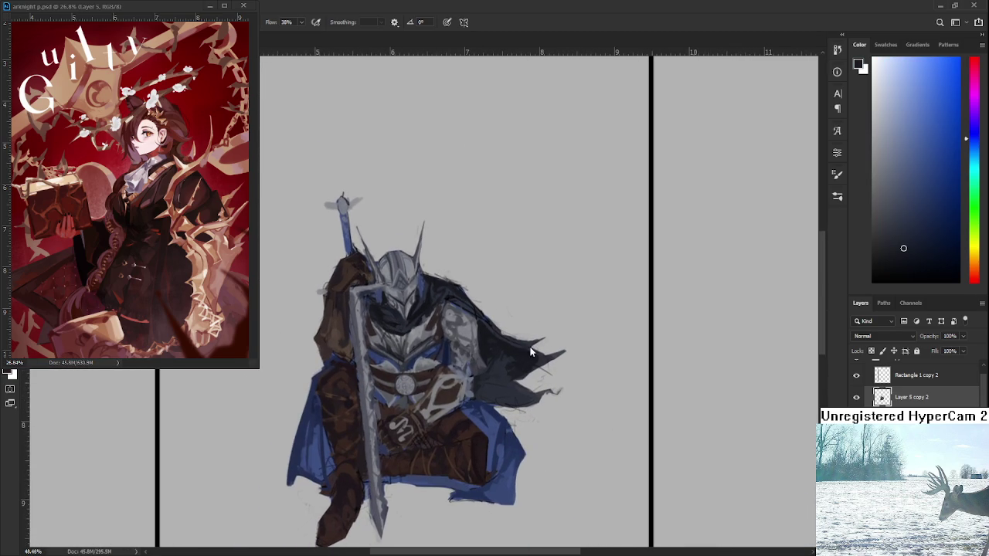
pyautogui.scroll(-2, 459, 405)
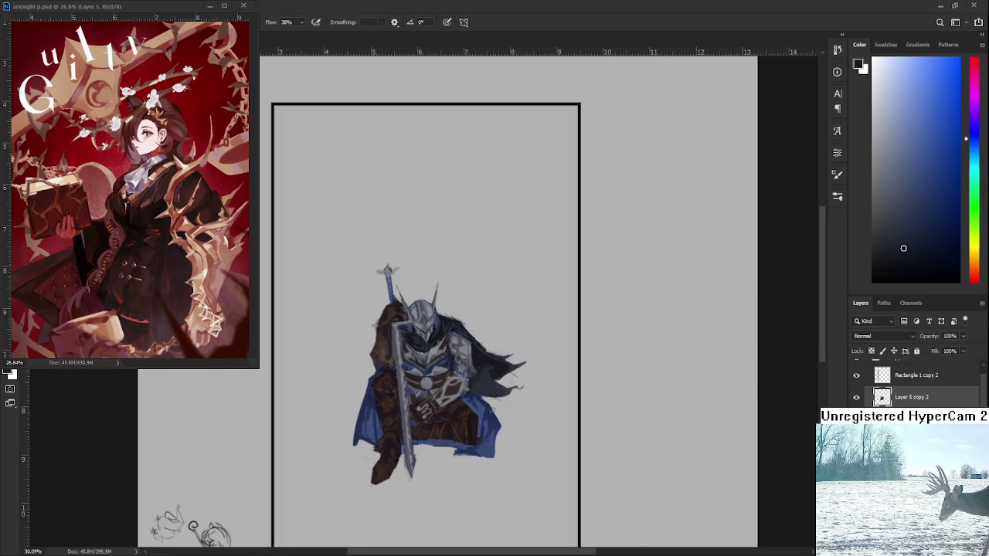
pyautogui.hotkey('ctrl', 'u')
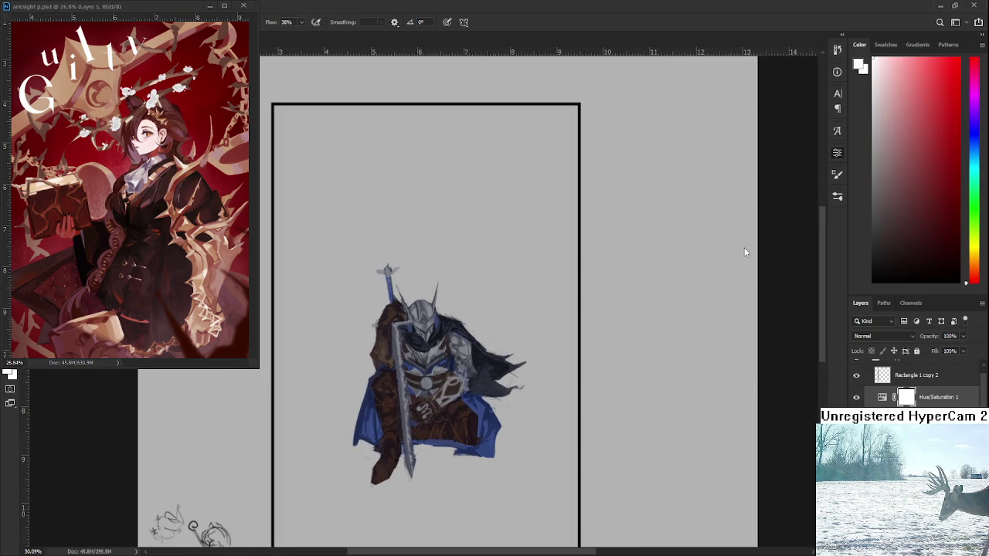
pyautogui.hotkey('ctrl', ',')
pyautogui.hotkey('ctrl', ',')
pyautogui.hotkey('ctrl', 'z')
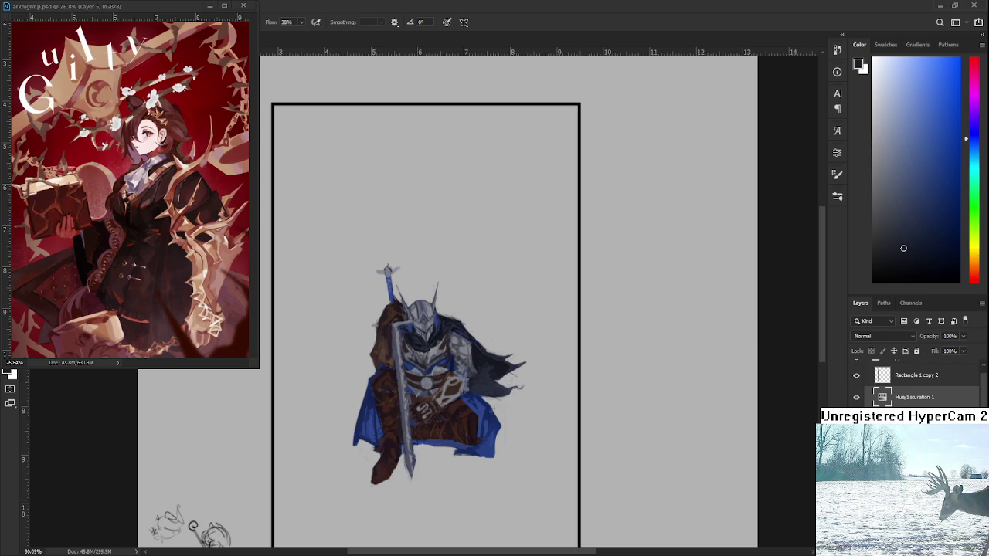
pyautogui.hotkey('ctrl', 'z')
pyautogui.scroll(1, 433, 366)
pyautogui.scroll(2, 432, 366)
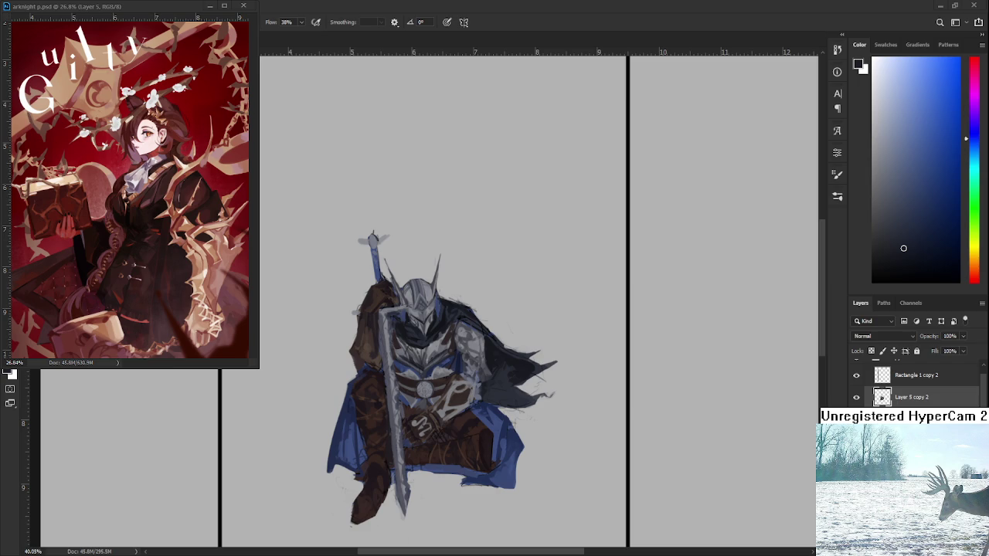
# With the view rotated, sample the cloak's dark red-brown and the armour's grey-blue, then restore it upright.
pyautogui.scroll(2, 460, 439)
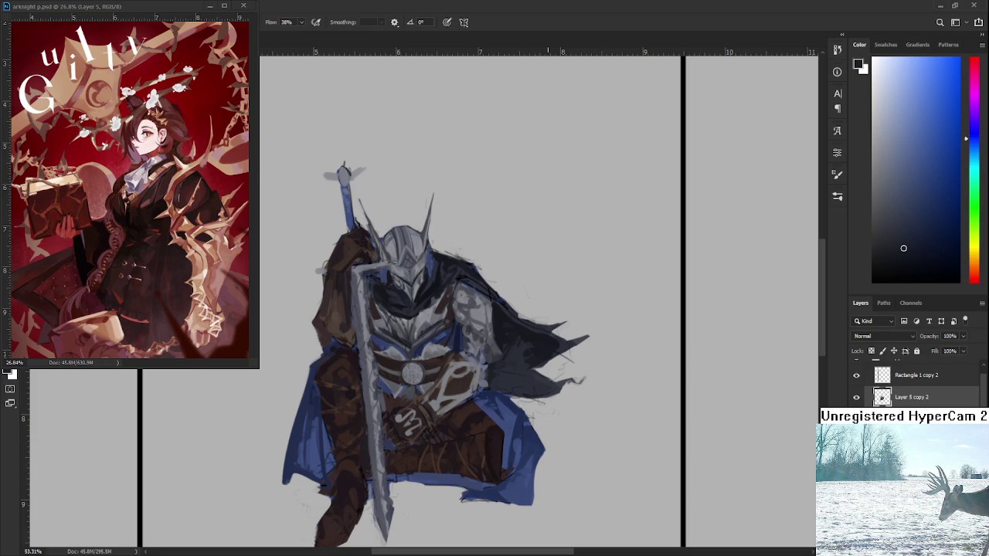
pyautogui.scroll(5, 462, 380)
pyautogui.moveTo(469, 379); pyautogui.dragTo(389, 378)
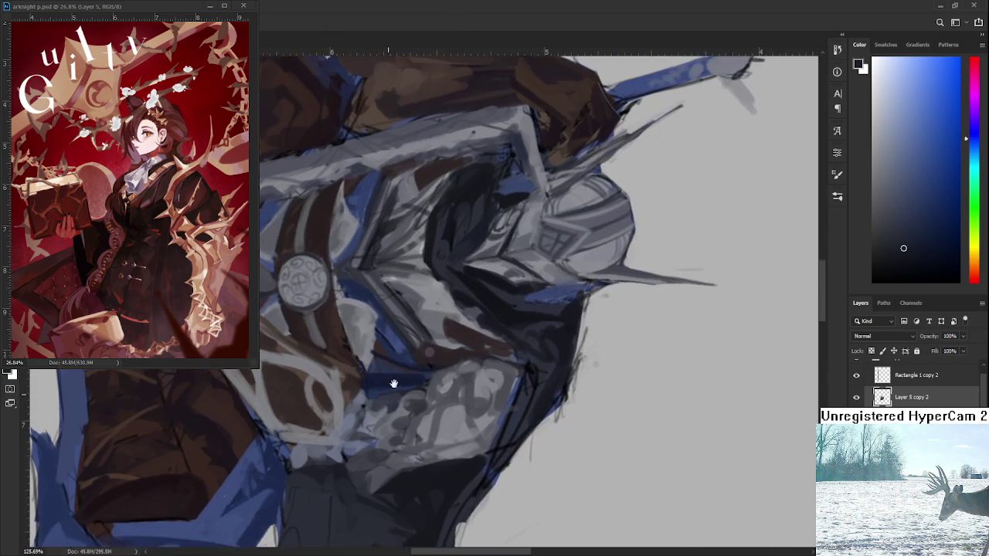
pyautogui.keyDown('alt'); pyautogui.click(398, 356); pyautogui.keyUp('alt')
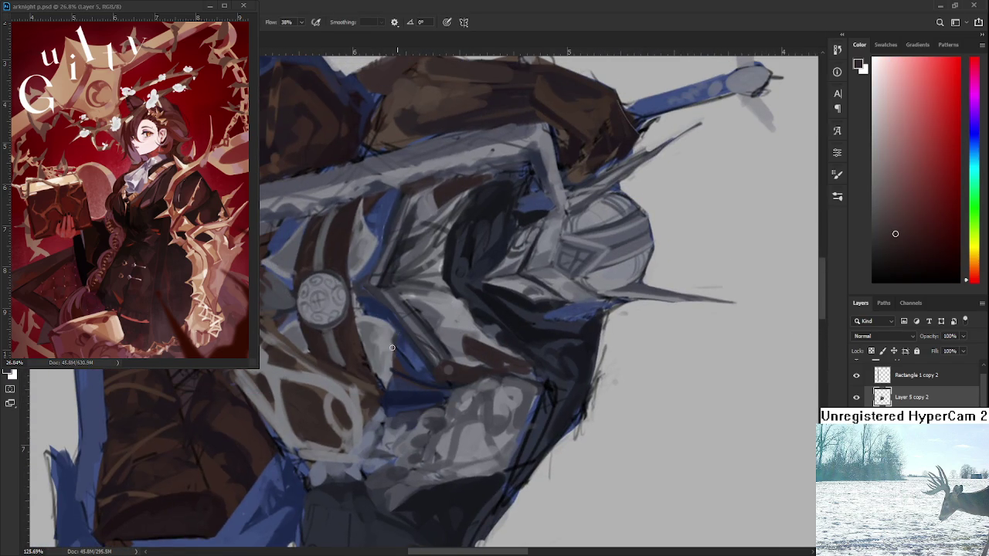
pyautogui.keyDown('alt'); pyautogui.click(389, 340); pyautogui.keyUp('alt')
pyautogui.moveTo(386, 395)
pyautogui.mouseDown()
pyautogui.moveTo(454, 383)
pyautogui.moveTo(482, 365)
pyautogui.mouseUp()
pyautogui.scroll(-3, 482, 364)
pyautogui.scroll(-3, 482, 365)
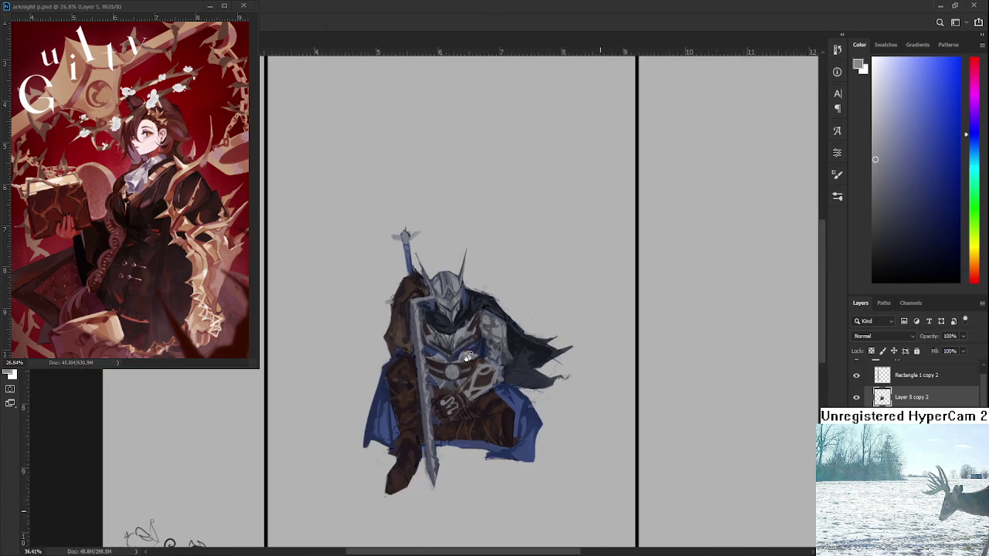
pyautogui.scroll(6, 446, 299)
pyautogui.scroll(1, 446, 299)
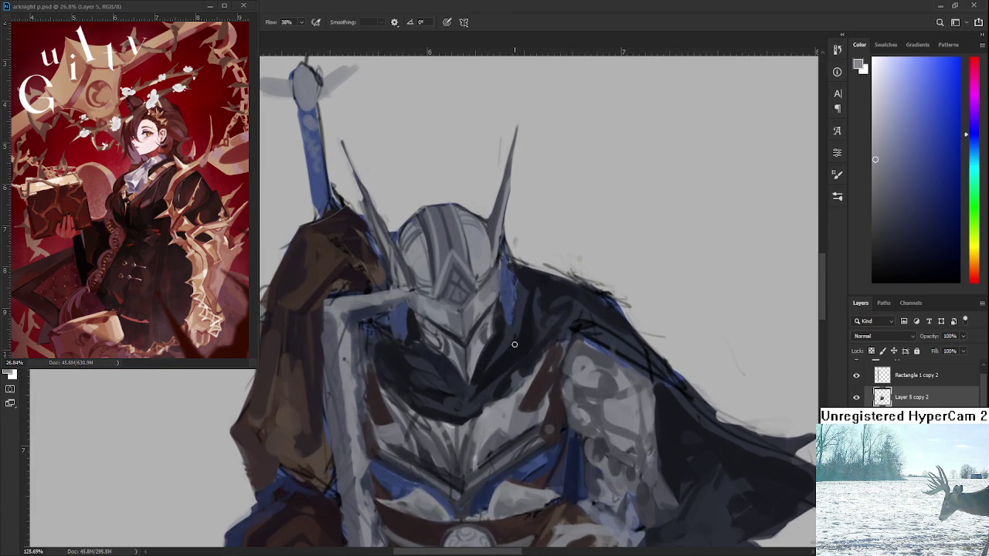
# Sample the dark chest-shadow tone and paint a dark stroke over the chest.
pyautogui.keyDown('alt'); pyautogui.click(502, 348); pyautogui.keyUp('alt')
pyautogui.keyDown('alt'); pyautogui.click(460, 390); pyautogui.keyUp('alt')
pyautogui.keyDown('alt'); pyautogui.click(491, 365); pyautogui.keyUp('alt')
pyautogui.moveTo(473, 388)
pyautogui.mouseDown()
pyautogui.moveTo(467, 395)
pyautogui.moveTo(500, 346)
pyautogui.mouseUp()
pyautogui.keyDown('alt'); pyautogui.click(474, 386); pyautogui.keyUp('alt')
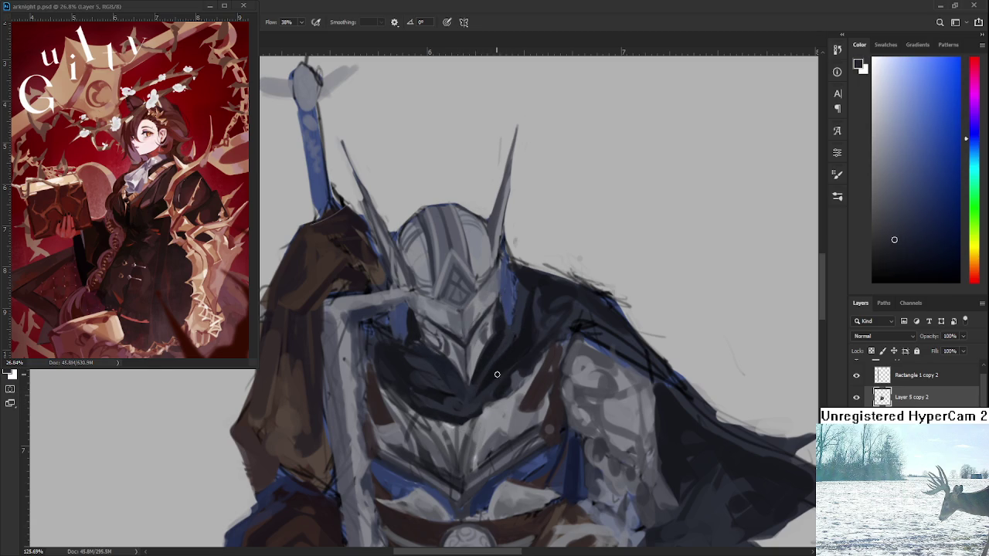
# Pan to the sword tip, zoom out, and flip the canvas horizontally to check.
pyautogui.moveTo(490, 376); pyautogui.dragTo(486, 358)
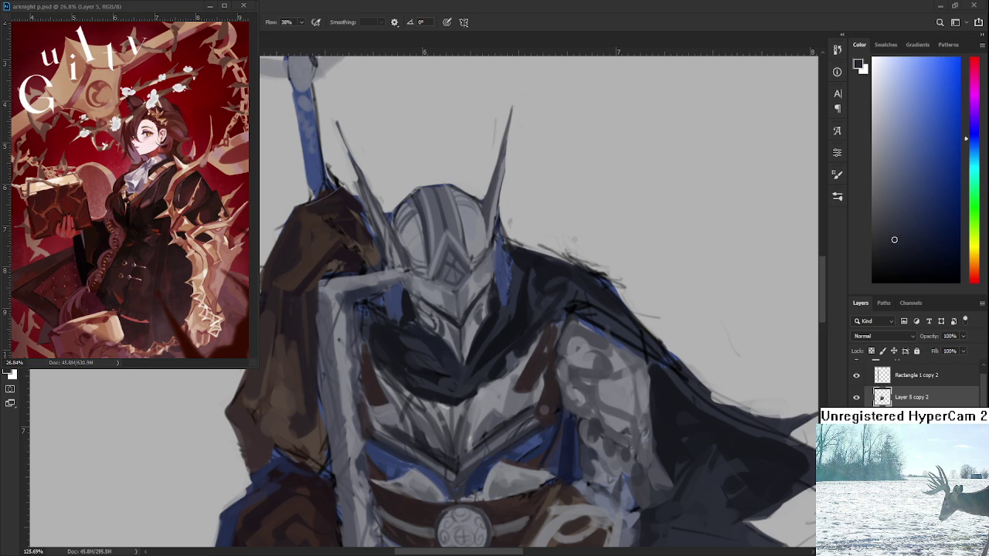
pyautogui.moveTo(487, 328); pyautogui.dragTo(487, 367)
pyautogui.scroll(-3, 488, 378)
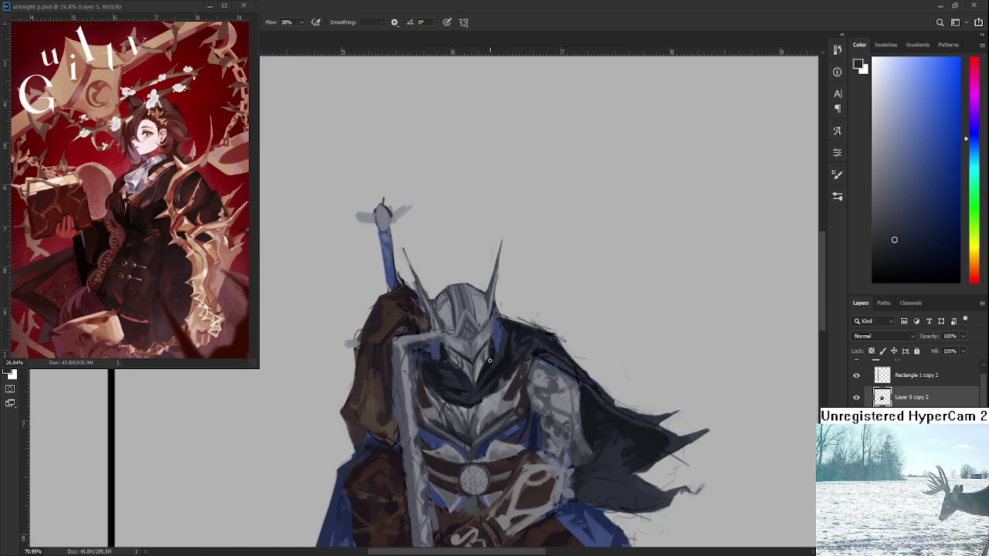
pyautogui.hotkey('ctrl', 'shift', 'h')
pyautogui.hotkey('ctrl', 'shift', 'h')
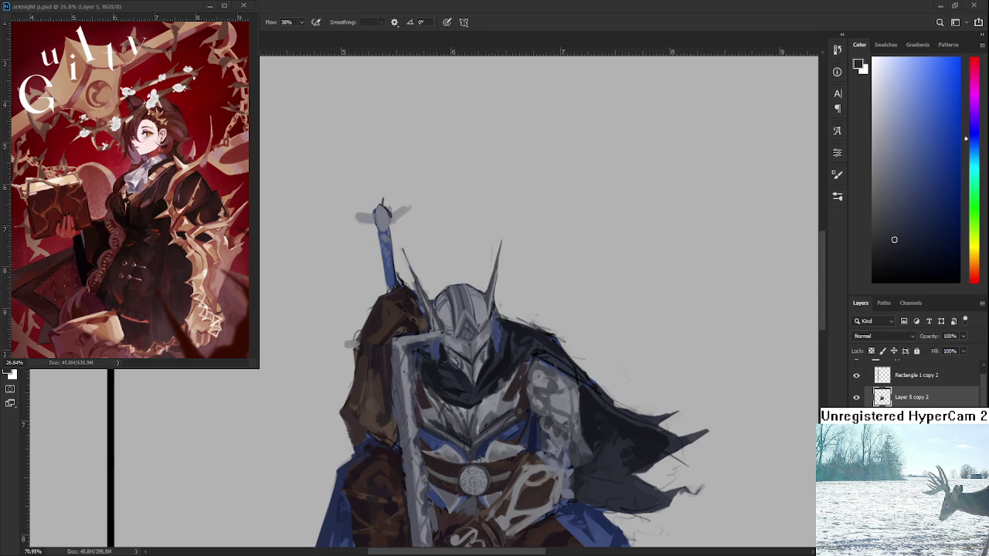
pyautogui.scroll(2, 474, 312)
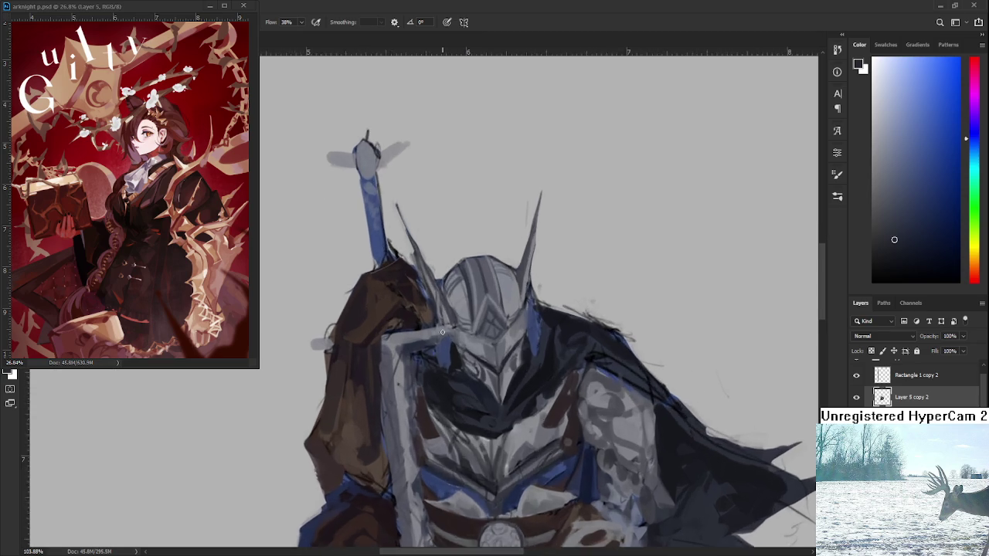
# Paint a thin dark line beside the helmet, then darken the visor with sampled greys.
pyautogui.scroll(2, 475, 312)
pyautogui.scroll(1, 474, 312)
pyautogui.moveTo(695, 399); pyautogui.dragTo(730, 406)
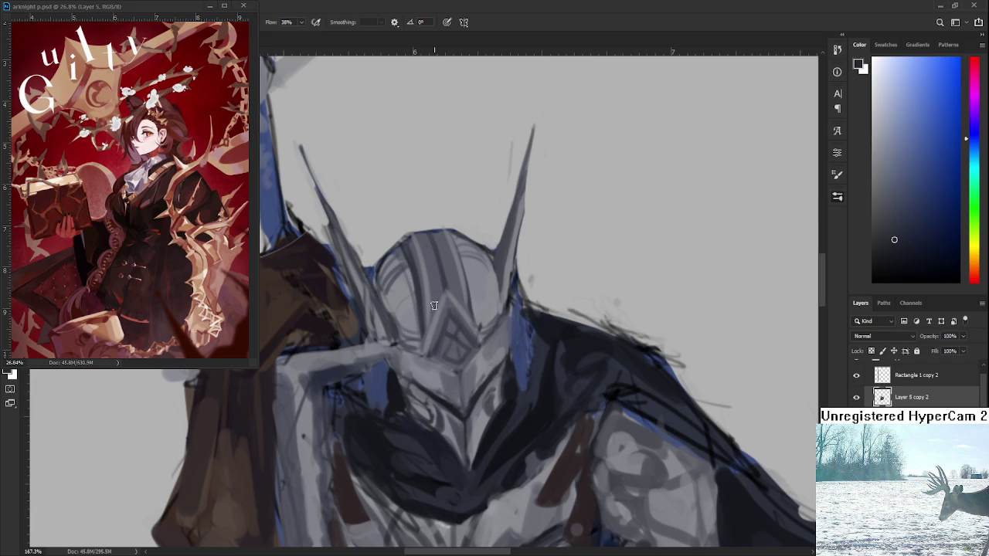
pyautogui.keyDown('alt'); pyautogui.click(414, 271); pyautogui.keyUp('alt')
pyautogui.keyDown('alt'); pyautogui.click(414, 256); pyautogui.keyUp('alt')
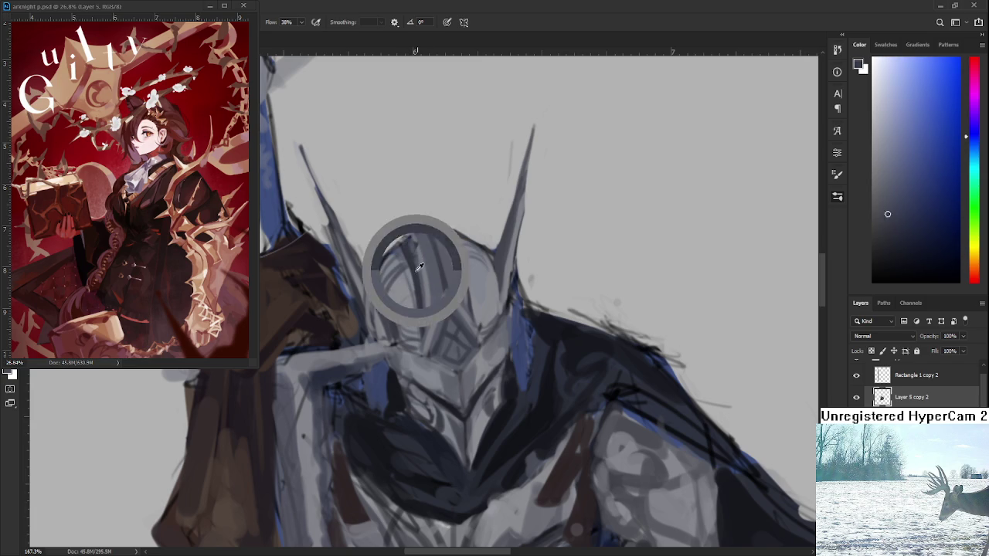
pyautogui.keyDown('alt'); pyautogui.click(420, 294); pyautogui.keyUp('alt')
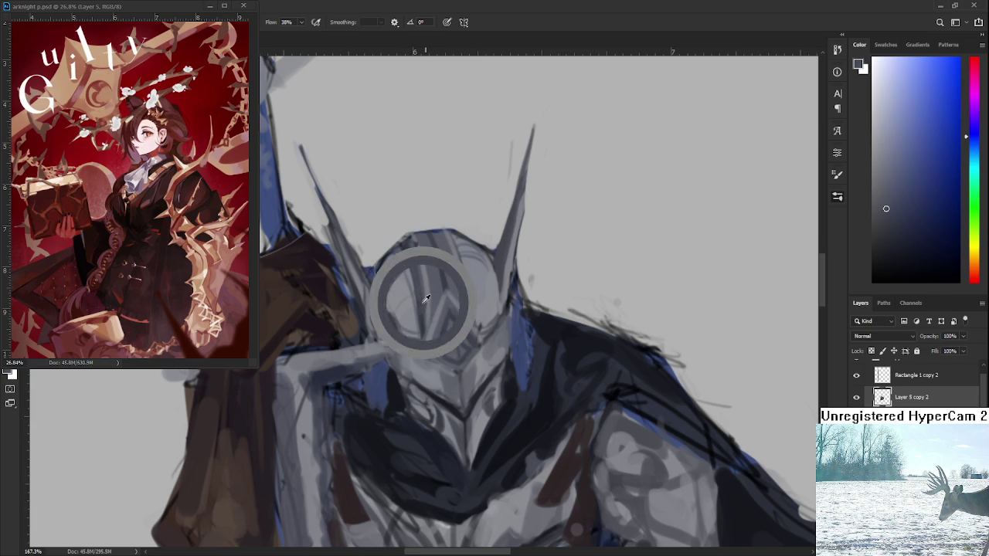
pyautogui.keyDown('alt'); pyautogui.click(426, 280); pyautogui.keyUp('alt')
pyautogui.keyDown('alt'); pyautogui.click(435, 283); pyautogui.keyUp('alt')
pyautogui.keyDown('alt'); pyautogui.click(436, 265); pyautogui.keyUp('alt')
pyautogui.keyDown('alt'); pyautogui.click(452, 294); pyautogui.keyUp('alt')
pyautogui.keyDown('alt'); pyautogui.click(452, 403); pyautogui.keyUp('alt')
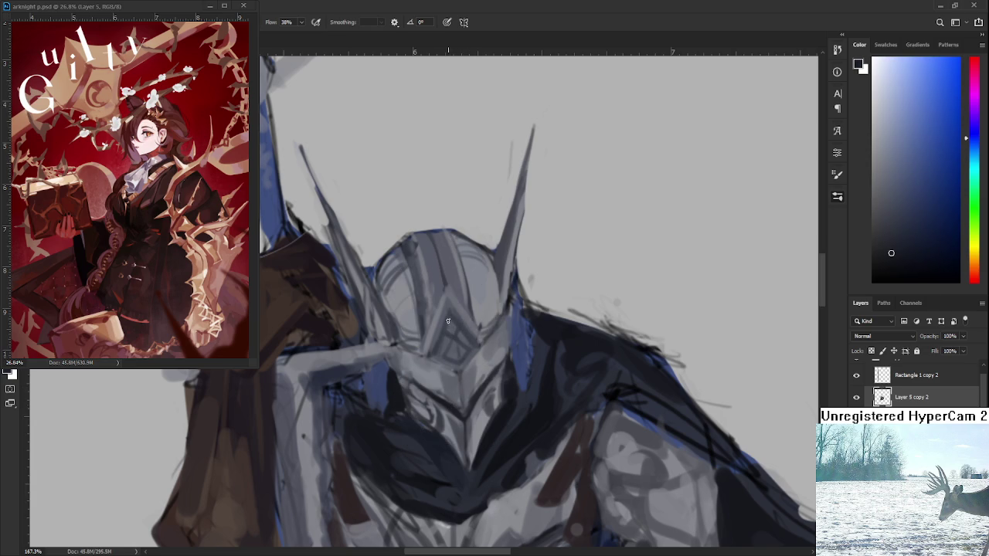
pyautogui.moveTo(451, 315)
pyautogui.mouseDown()
pyautogui.moveTo(429, 360)
pyautogui.moveTo(473, 344)
pyautogui.moveTo(470, 306)
pyautogui.mouseUp()
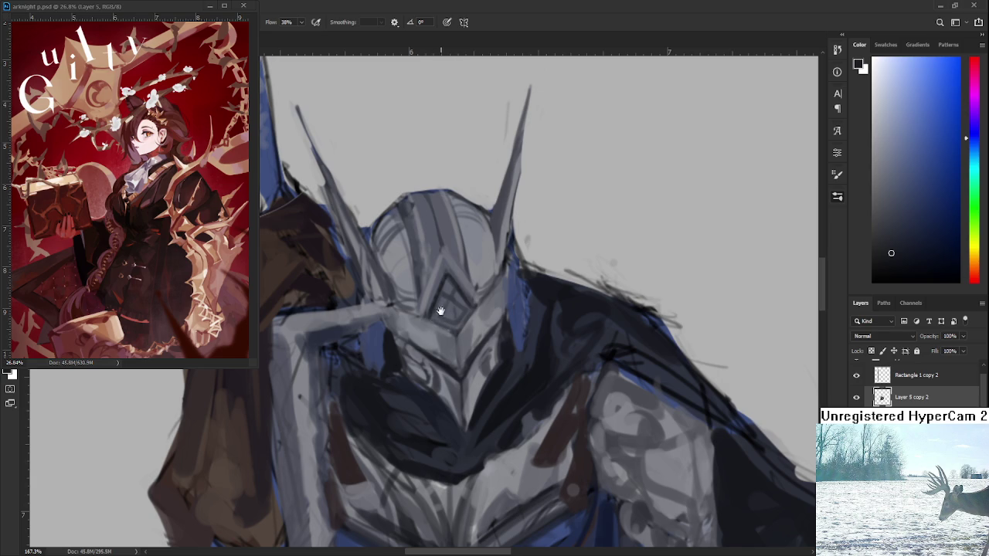
# Sample a series of light and dark visor greys to settle on a shading colour.
pyautogui.moveTo(429, 286); pyautogui.dragTo(443, 328)
pyautogui.keyDown('alt'); pyautogui.click(469, 390); pyautogui.keyUp('alt')
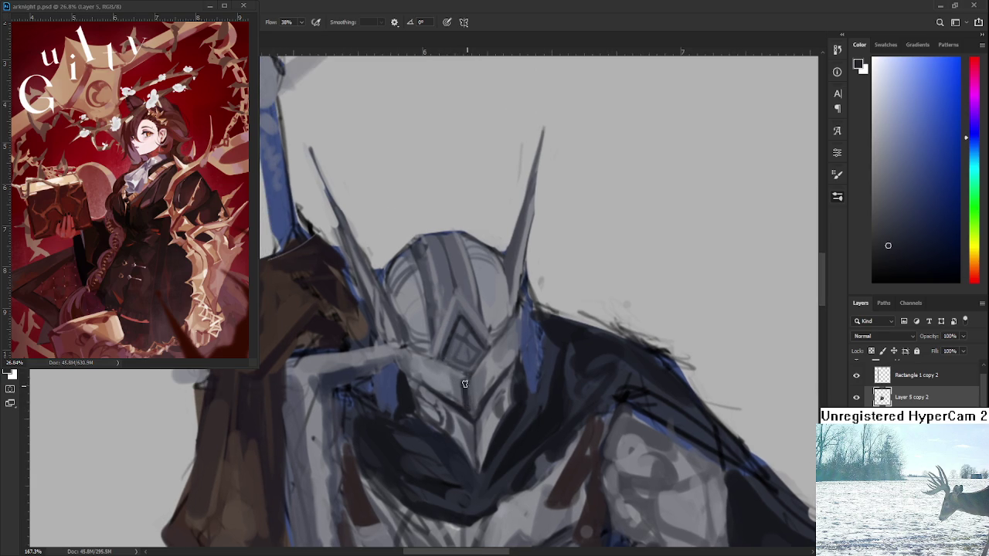
pyautogui.keyDown('alt'); pyautogui.click(468, 403); pyautogui.keyUp('alt')
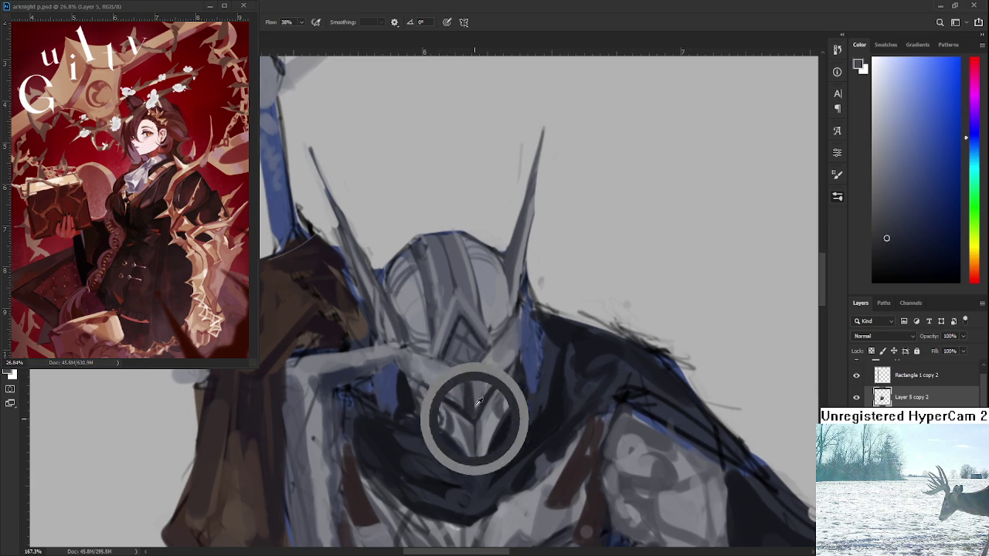
pyautogui.keyDown('alt'); pyautogui.click(476, 403); pyautogui.keyUp('alt')
pyautogui.keyDown('alt'); pyautogui.click(490, 373); pyautogui.keyUp('alt')
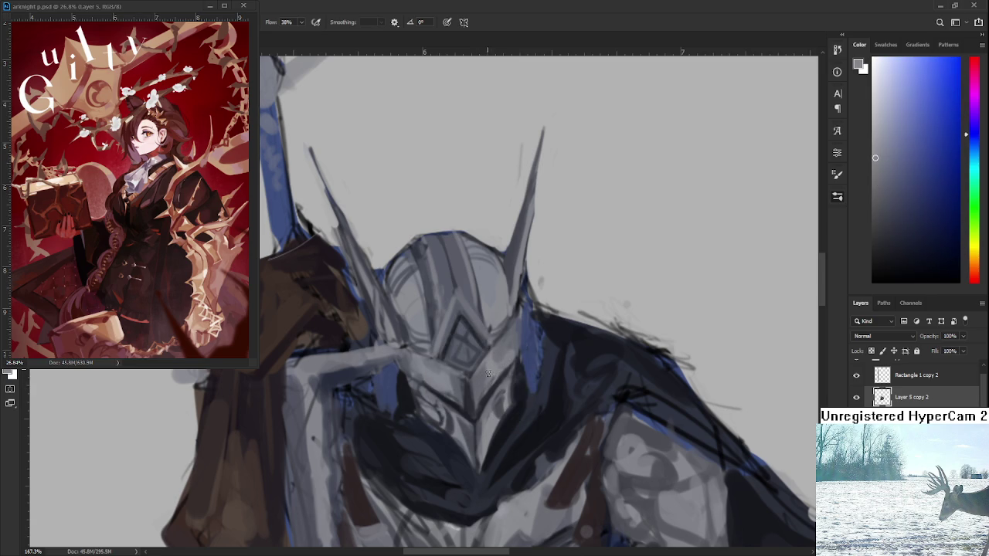
pyautogui.keyDown('alt'); pyautogui.click(484, 370); pyautogui.keyUp('alt')
pyautogui.keyDown('alt'); pyautogui.click(495, 359); pyautogui.keyUp('alt')
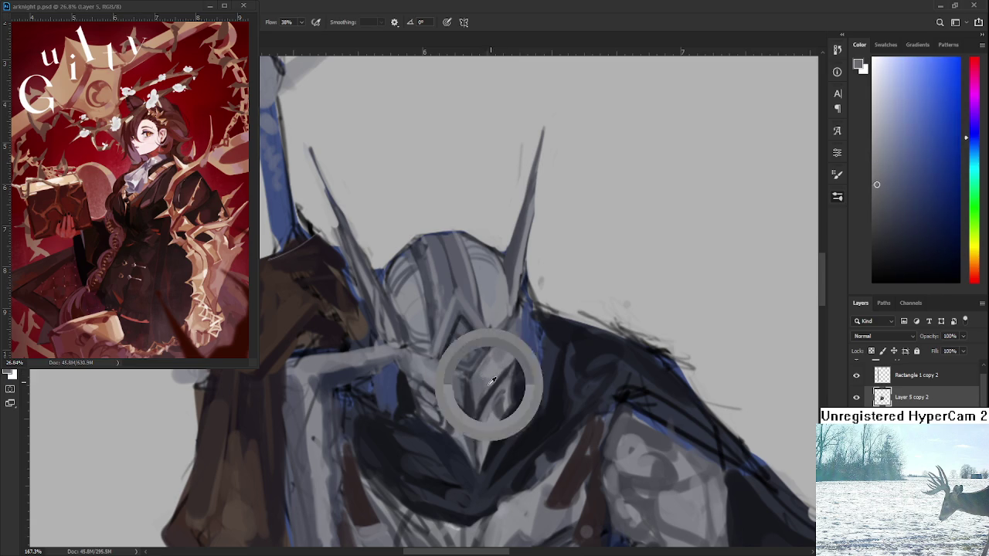
pyautogui.keyDown('alt'); pyautogui.click(489, 373); pyautogui.keyUp('alt')
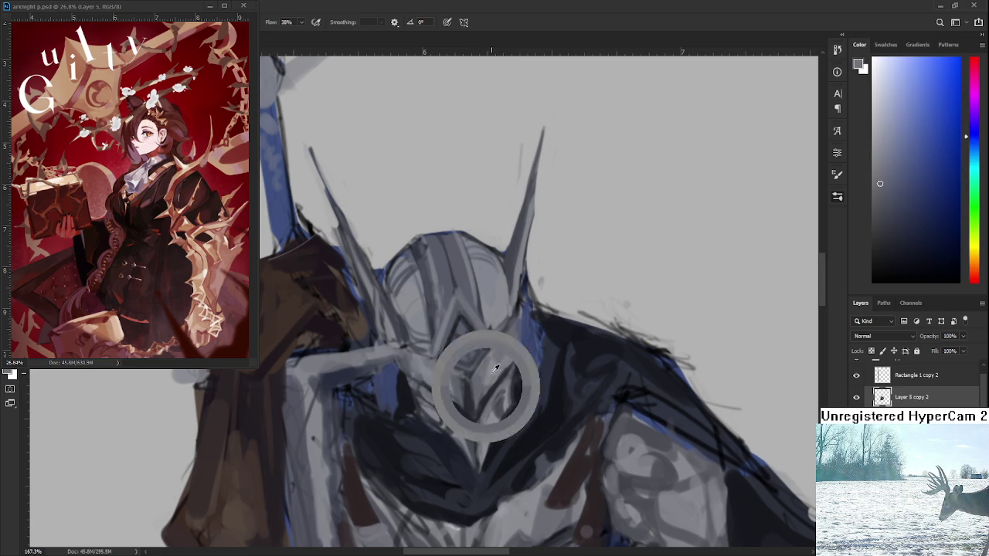
pyautogui.keyDown('alt'); pyautogui.click(486, 384); pyautogui.keyUp('alt')
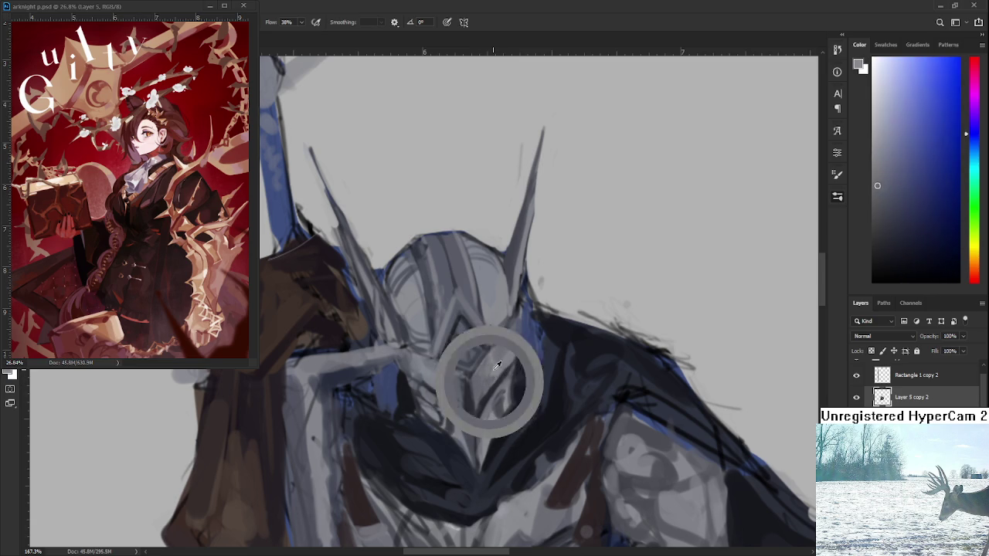
pyautogui.keyDown('alt'); pyautogui.click(503, 352); pyautogui.keyUp('alt')
pyautogui.keyDown('alt'); pyautogui.click(503, 357); pyautogui.keyUp('alt')
pyautogui.keyDown('alt'); pyautogui.click(515, 338); pyautogui.keyUp('alt')
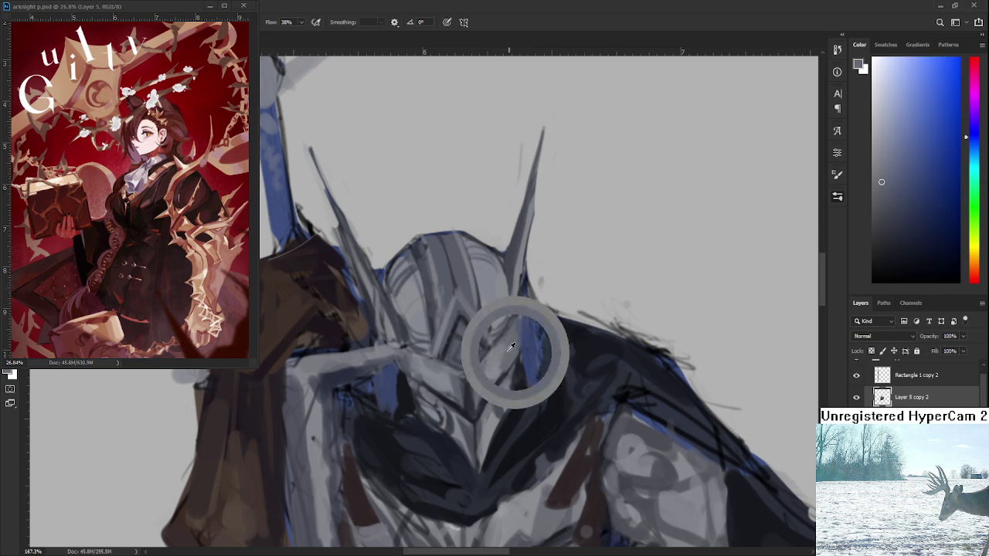
# Zoom out to check the whole knight, then zoom back and centre the helmet.
pyautogui.scroll(-5, 502, 339)
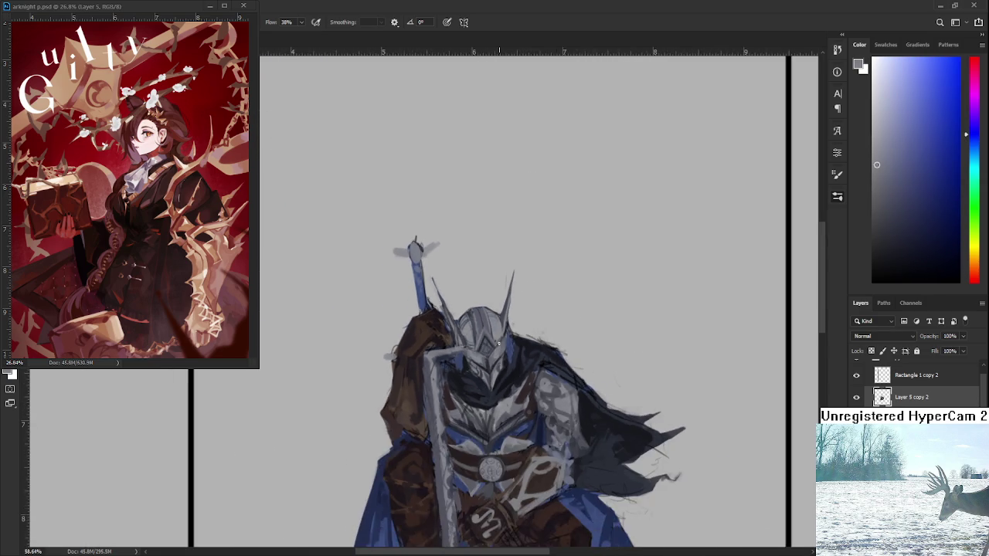
pyautogui.scroll(-2, 542, 379)
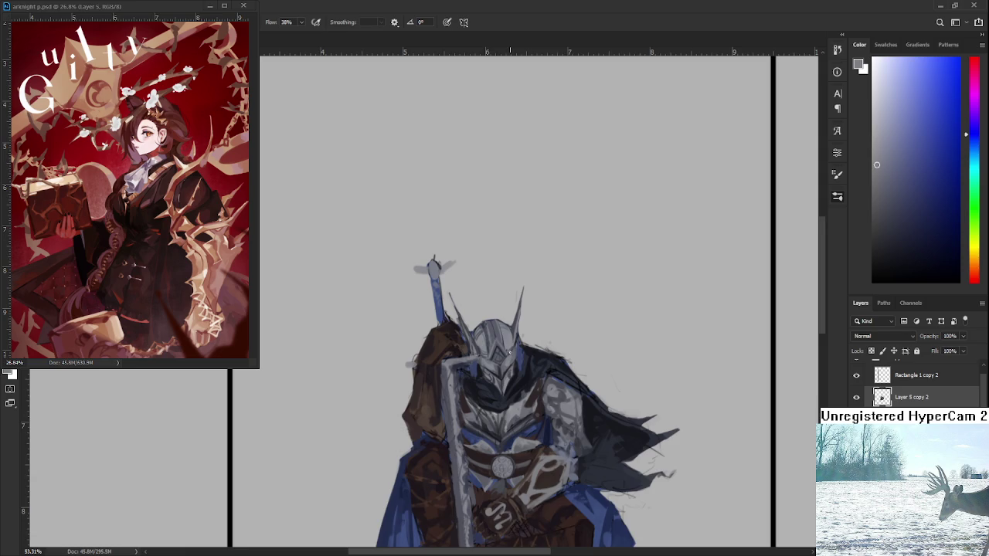
pyautogui.scroll(3, 495, 371)
pyautogui.scroll(2, 496, 373)
pyautogui.moveTo(497, 375); pyautogui.dragTo(488, 310)
# Sample alternating light and dark greys from the helmet to shade the face guard.
pyautogui.keyDown('alt'); pyautogui.click(495, 360); pyautogui.keyUp('alt')
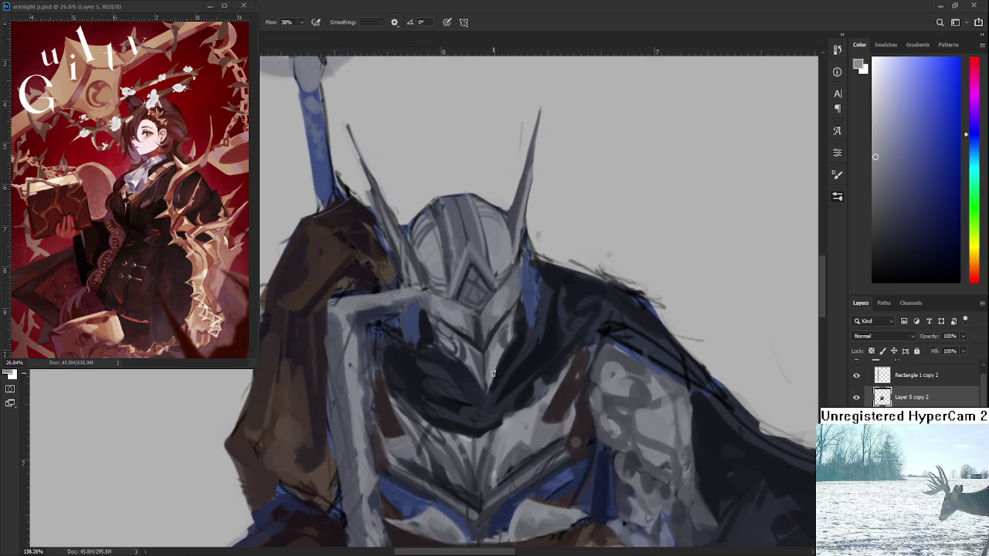
pyautogui.keyDown('alt'); pyautogui.click(477, 374); pyautogui.keyUp('alt')
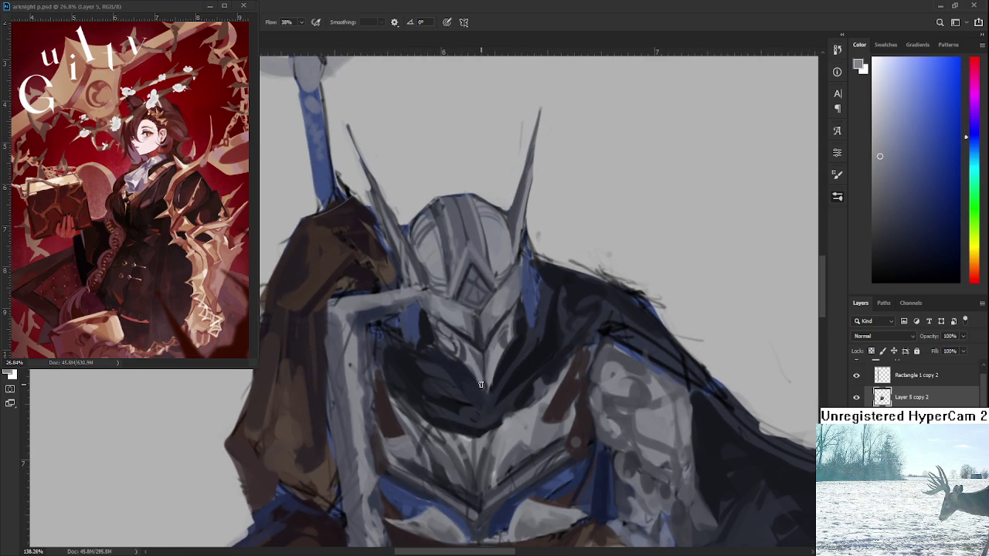
pyautogui.keyDown('alt'); pyautogui.click(481, 365); pyautogui.keyUp('alt')
pyautogui.keyDown('alt'); pyautogui.click(486, 356); pyautogui.keyUp('alt')
pyautogui.keyDown('alt'); pyautogui.click(496, 380); pyautogui.keyUp('alt')
pyautogui.keyDown('alt'); pyautogui.click(480, 344); pyautogui.keyUp('alt')
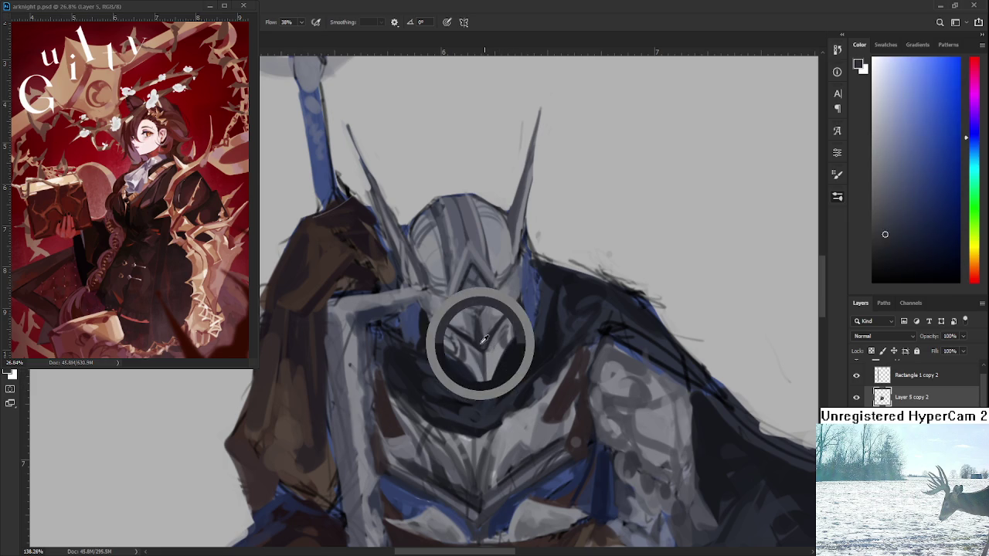
pyautogui.scroll(2, 485, 344)
pyautogui.keyDown('alt'); pyautogui.click(469, 369); pyautogui.keyUp('alt')
pyautogui.keyDown('alt'); pyautogui.click(473, 371); pyautogui.keyUp('alt')
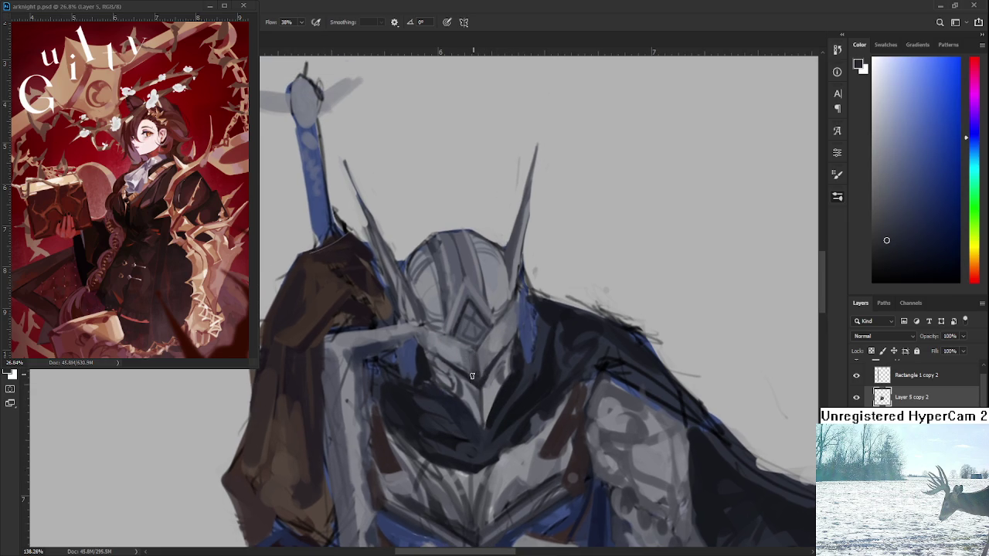
pyautogui.keyDown('alt'); pyautogui.click(472, 362); pyautogui.keyUp('alt')
pyautogui.scroll(-1, 479, 356)
pyautogui.scroll(-1, 479, 355)
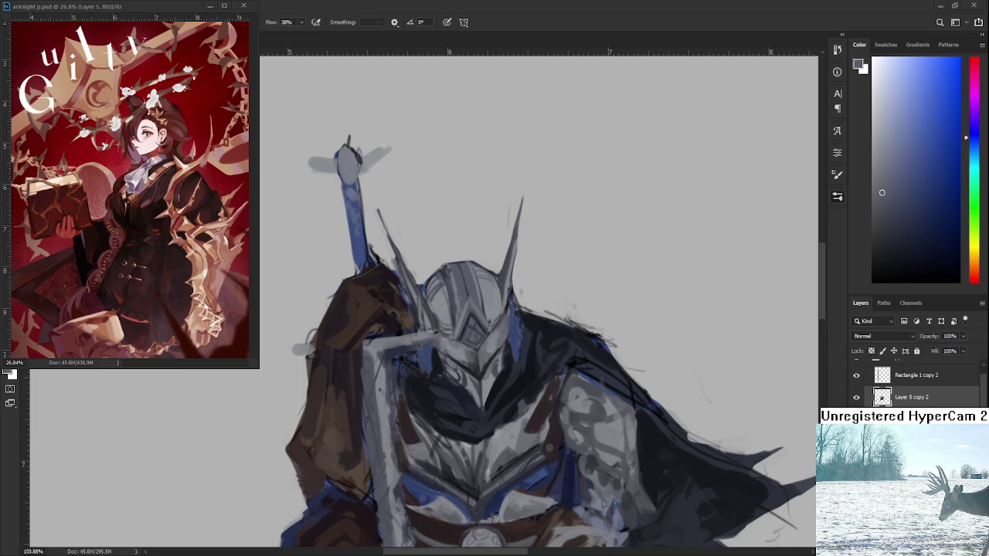
pyautogui.scroll(2, 485, 403)
# Sample helmet greys, then paint a light-blue edge stroke on the helmet.
pyautogui.scroll(2, 495, 378)
pyautogui.scroll(1, 505, 355)
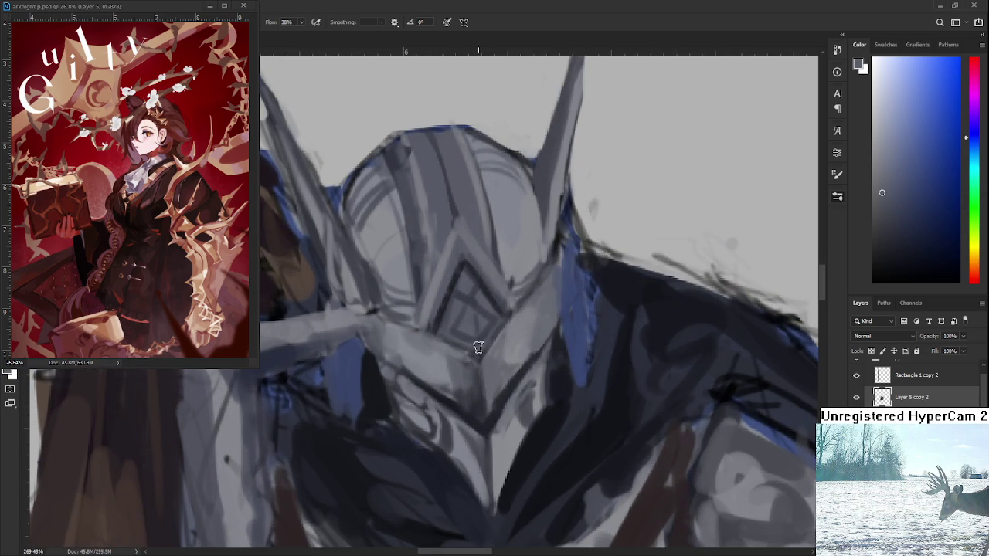
pyautogui.keyDown('alt'); pyautogui.click(474, 346); pyautogui.keyUp('alt')
pyautogui.keyDown('alt'); pyautogui.click(488, 378); pyautogui.keyUp('alt')
pyautogui.keyDown('alt'); pyautogui.click(422, 419); pyautogui.keyUp('alt')
pyautogui.click(900, 124)
pyautogui.moveTo(483, 400); pyautogui.dragTo(491, 371)
# Sample darker shadow greys from the helmet's side.
pyautogui.keyDown('alt'); pyautogui.click(506, 372); pyautogui.keyUp('alt')
pyautogui.keyDown('alt'); pyautogui.click(500, 369); pyautogui.keyUp('alt')
pyautogui.keyDown('alt'); pyautogui.click(533, 326); pyautogui.keyUp('alt')
pyautogui.keyDown('alt'); pyautogui.click(528, 364); pyautogui.keyUp('alt')
pyautogui.moveTo(460, 367); pyautogui.dragTo(503, 389)
pyautogui.keyDown('alt'); pyautogui.click(497, 397); pyautogui.keyUp('alt')
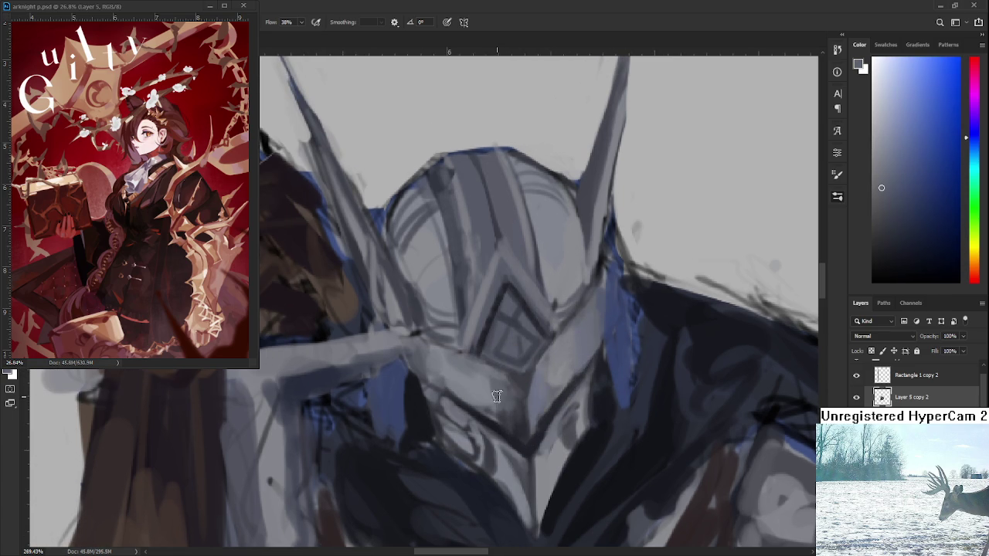
# Sample light and mid greys across the helmet dome.
pyautogui.moveTo(485, 343); pyautogui.dragTo(503, 437)
pyautogui.keyDown('alt'); pyautogui.click(482, 321); pyautogui.keyUp('alt')
pyautogui.keyDown('alt'); pyautogui.click(492, 312); pyautogui.keyUp('alt')
pyautogui.keyDown('alt'); pyautogui.click(487, 294); pyautogui.keyUp('alt')
pyautogui.keyDown('alt'); pyautogui.click(494, 325); pyautogui.keyUp('alt')
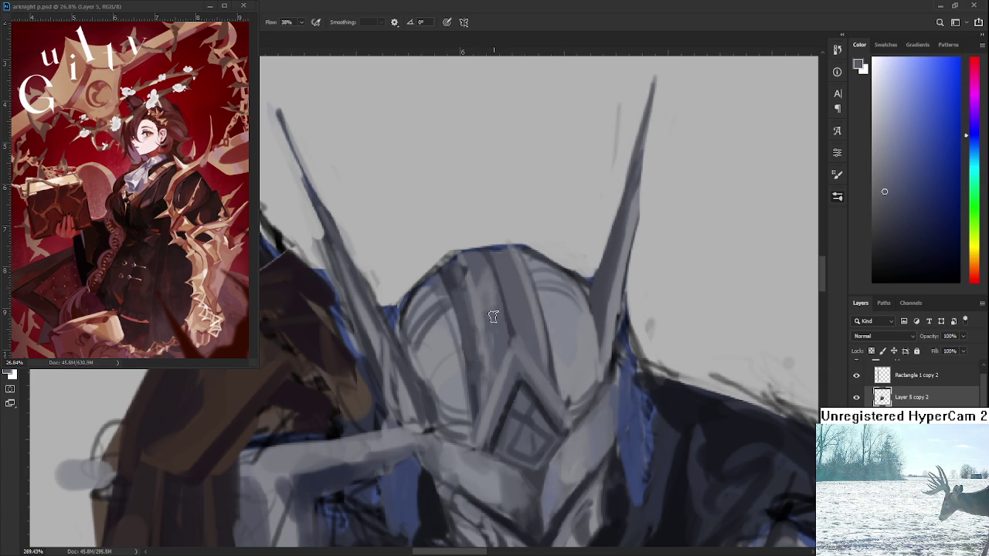
pyautogui.keyDown('alt'); pyautogui.click(487, 286); pyautogui.keyUp('alt')
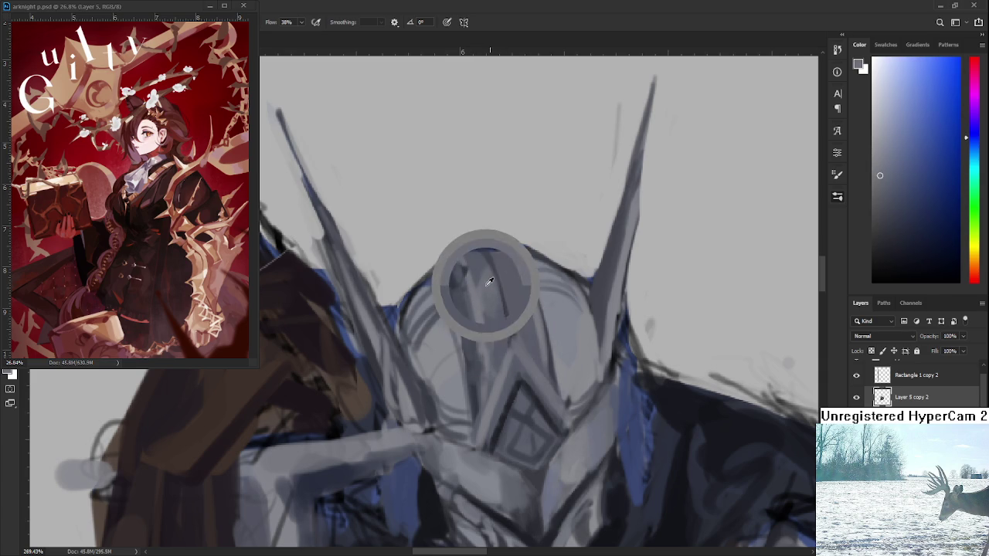
pyautogui.keyDown('alt'); pyautogui.click(486, 321); pyautogui.keyUp('alt')
pyautogui.keyDown('alt'); pyautogui.click(479, 261); pyautogui.keyUp('alt')
# Erase the stray dark strokes on the helmet's top-left edge.
pyautogui.moveTo(482, 276); pyautogui.dragTo(485, 315)
pyautogui.press('e')
pyautogui.moveTo(431, 296)
pyautogui.mouseDown()
pyautogui.moveTo(453, 276)
pyautogui.moveTo(432, 313)
pyautogui.moveTo(472, 282)
pyautogui.mouseUp()
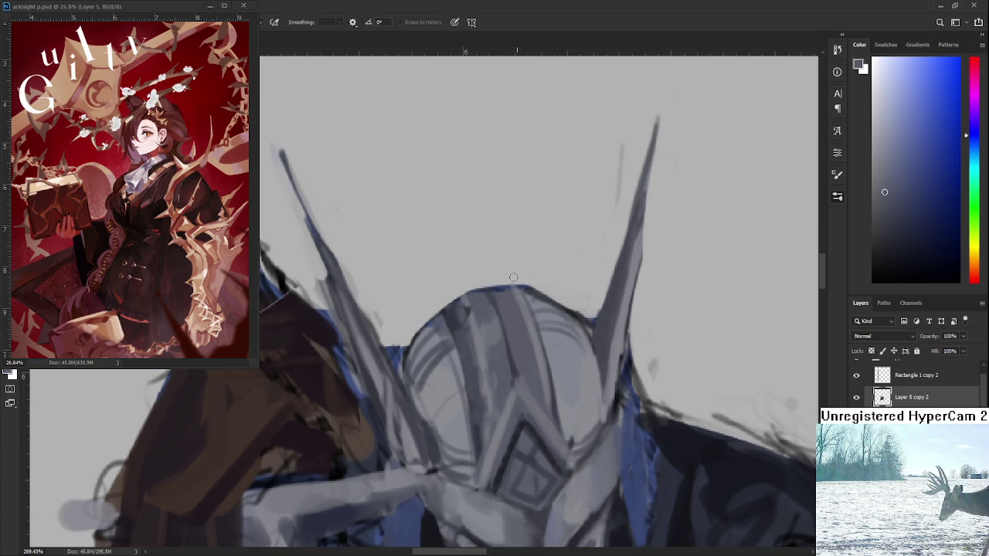
# Return to the Brush and shade the upper-left helmet with sampled mid and light greys.
pyautogui.moveTo(559, 309)
pyautogui.mouseDown()
pyautogui.moveTo(492, 299)
pyautogui.moveTo(452, 346)
pyautogui.mouseUp()
pyautogui.press('b')
pyautogui.keyDown('alt'); pyautogui.click(448, 320); pyautogui.keyUp('alt')
pyautogui.keyDown('alt'); pyautogui.click(437, 353); pyautogui.keyUp('alt')
pyautogui.keyDown('alt'); pyautogui.click(440, 299); pyautogui.keyUp('alt')
# Paint alternating darker and lighter helmet greys over the dome near the visor.
pyautogui.moveTo(465, 372); pyautogui.dragTo(458, 330)
pyautogui.keyDown('alt'); pyautogui.click(462, 334); pyautogui.keyUp('alt')
pyautogui.keyDown('alt'); pyautogui.click(480, 359); pyautogui.keyUp('alt')
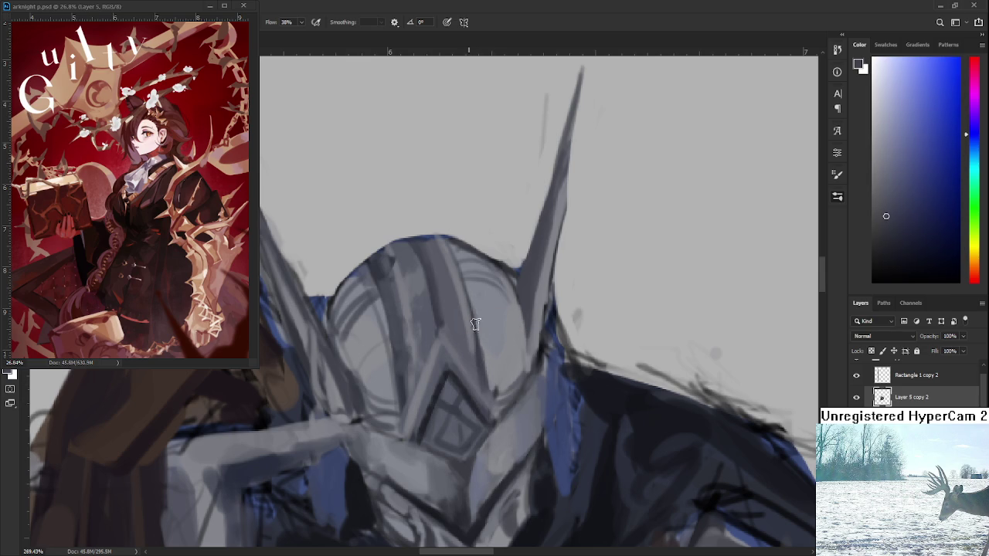
pyautogui.keyDown('alt'); pyautogui.click(501, 385); pyautogui.keyUp('alt')
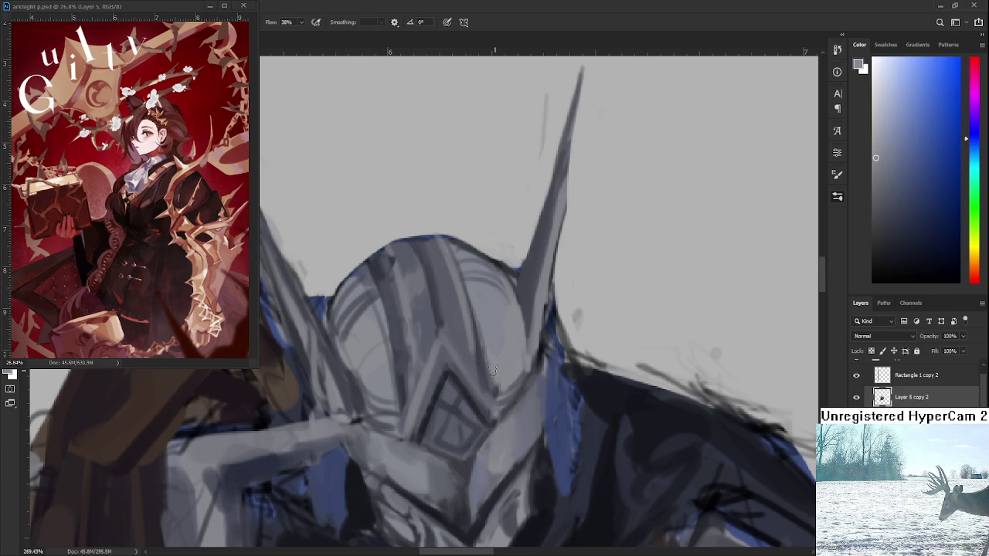
pyautogui.keyDown('alt'); pyautogui.click(483, 370); pyautogui.keyUp('alt')
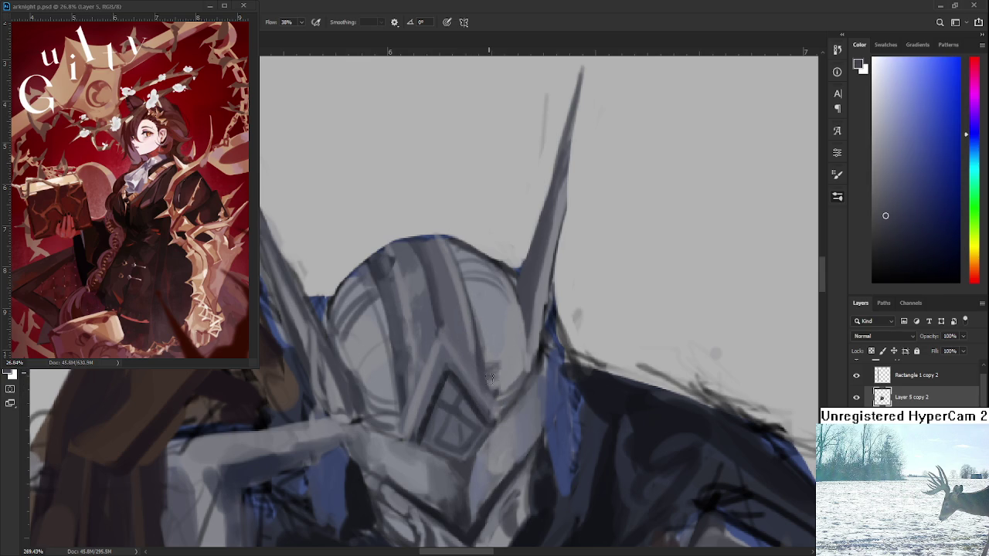
pyautogui.keyDown('alt'); pyautogui.click(504, 360); pyautogui.keyUp('alt')
pyautogui.keyDown('alt'); pyautogui.click(504, 378); pyautogui.keyUp('alt')
pyautogui.keyDown('alt'); pyautogui.click(510, 369); pyautogui.keyUp('alt')
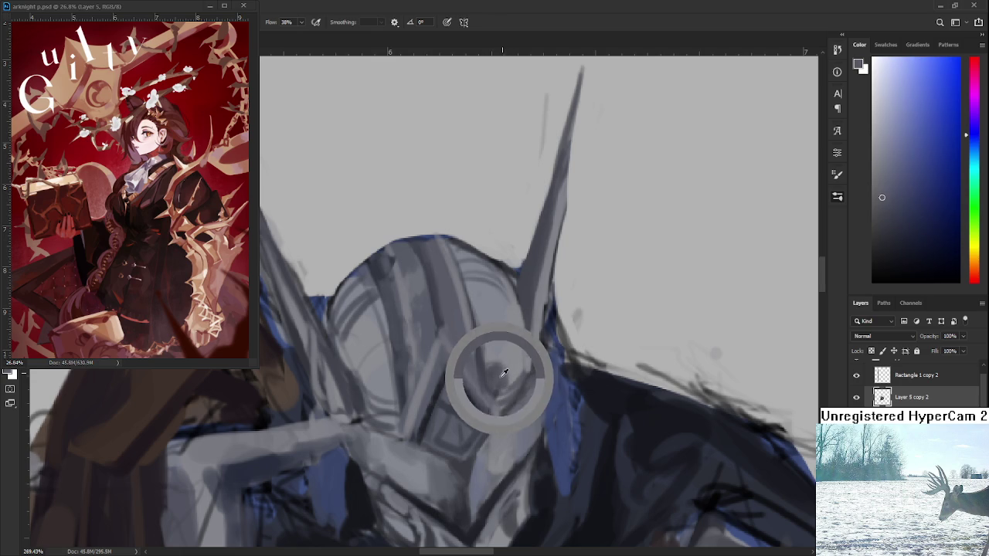
# Build up slightly darker and lighter grey strokes on the lower part of the dome.
pyautogui.moveTo(511, 350)
pyautogui.mouseDown()
pyautogui.moveTo(498, 376)
pyautogui.moveTo(492, 369)
pyautogui.mouseUp()
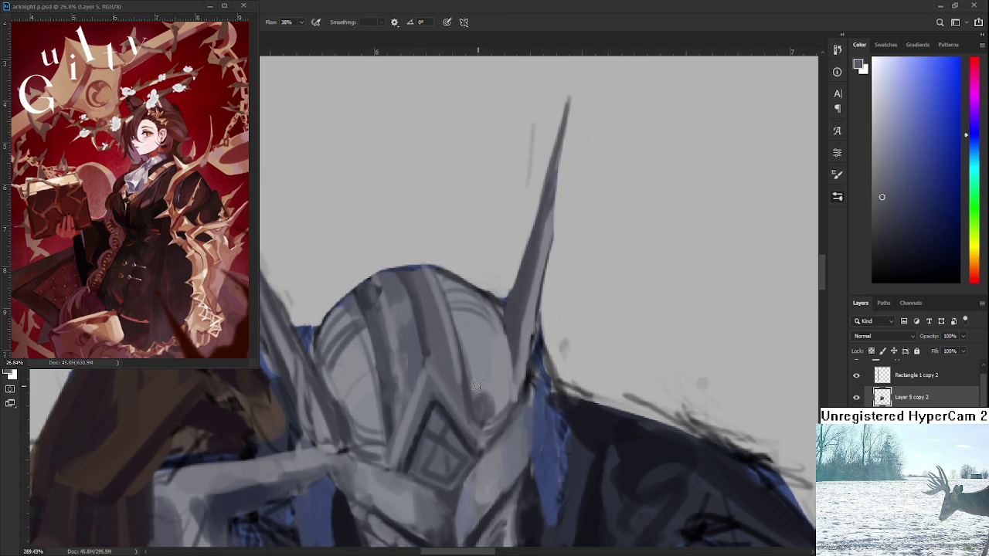
pyautogui.keyDown('alt'); pyautogui.click(470, 403); pyautogui.keyUp('alt')
pyautogui.keyDown('alt'); pyautogui.click(500, 358); pyautogui.keyUp('alt')
pyautogui.keyDown('alt'); pyautogui.click(503, 349); pyautogui.keyUp('alt')
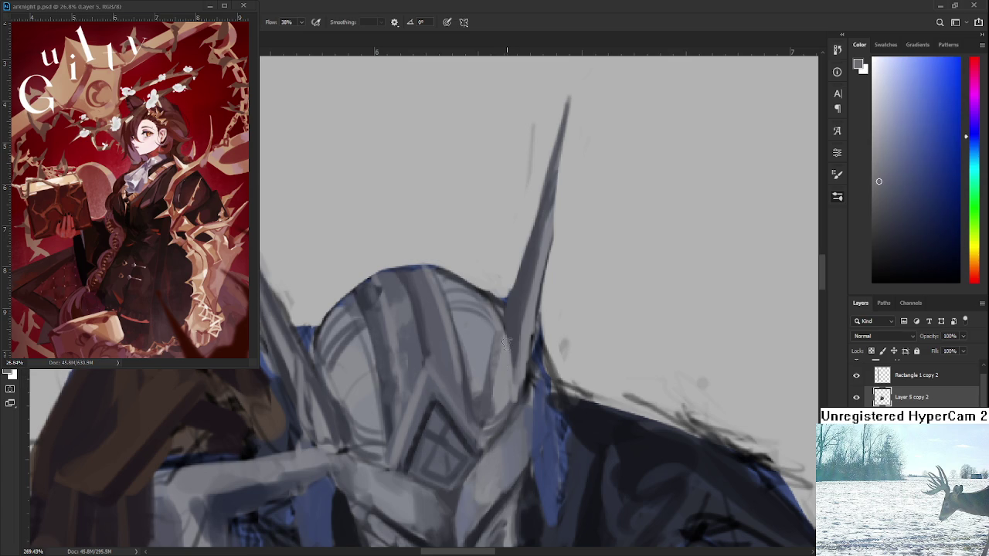
pyautogui.keyDown('alt'); pyautogui.click(500, 361); pyautogui.keyUp('alt')
pyautogui.scroll(-3, 463, 324)
pyautogui.scroll(-2, 432, 320)
pyautogui.scroll(3, 409, 316)
pyautogui.scroll(2, 388, 315)
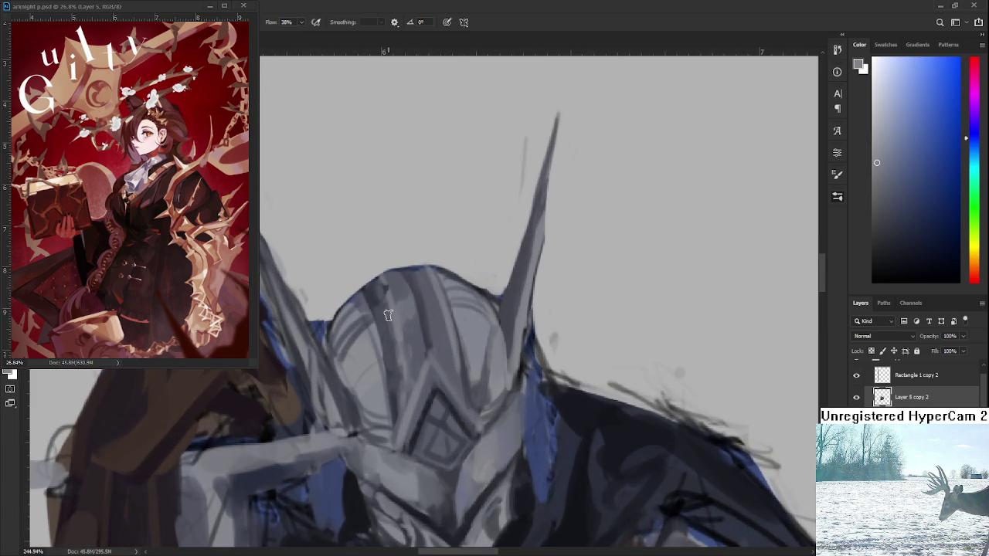
# Lay darker and lighter grey strokes through the centre of the helmet dome.
pyautogui.moveTo(456, 358); pyautogui.dragTo(454, 385)
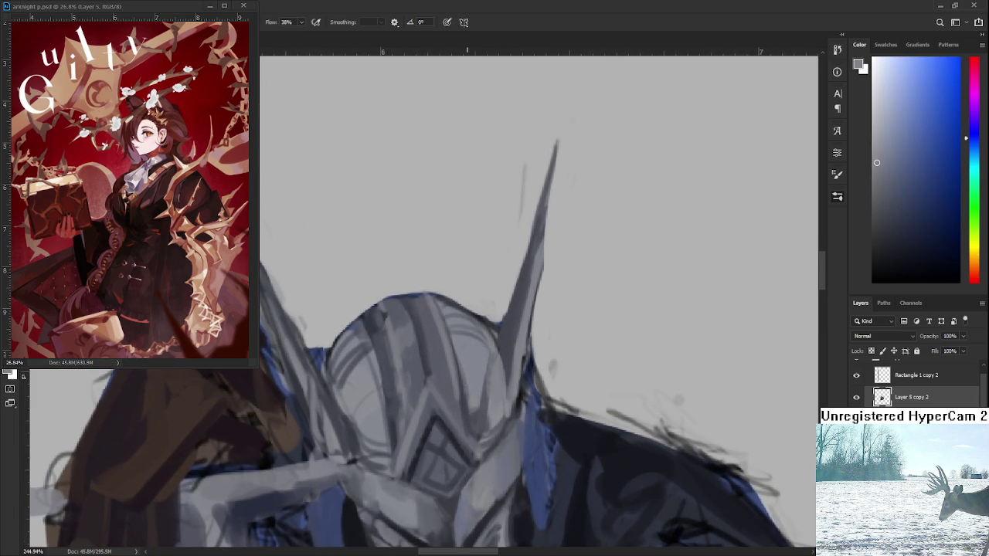
pyautogui.keyDown('alt'); pyautogui.click(462, 381); pyautogui.keyUp('alt')
pyautogui.keyDown('alt'); pyautogui.click(454, 400); pyautogui.keyUp('alt')
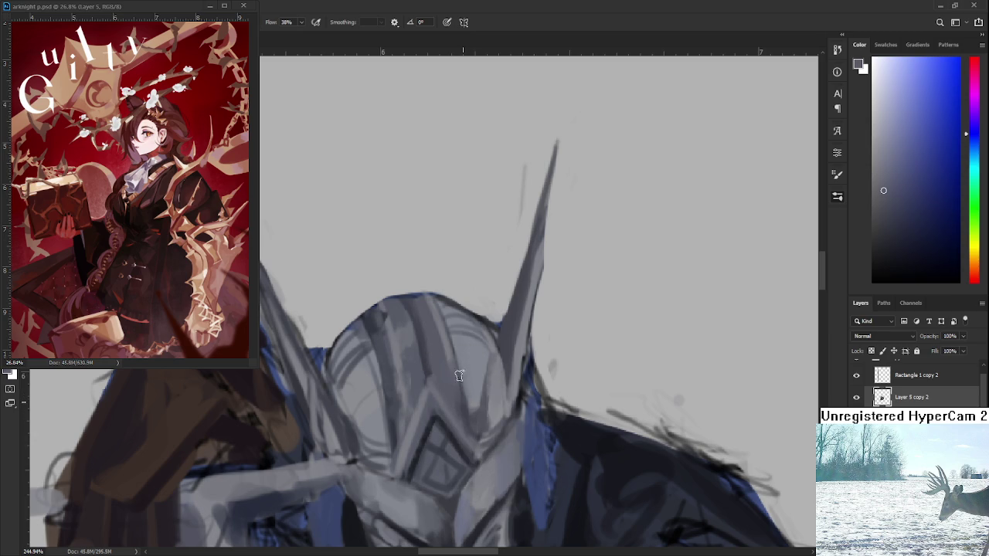
pyautogui.keyDown('alt'); pyautogui.click(463, 392); pyautogui.keyUp('alt')
pyautogui.moveTo(455, 326); pyautogui.dragTo(467, 383)
pyautogui.keyDown('alt'); pyautogui.click(466, 383); pyautogui.keyUp('alt')
pyautogui.keyDown('alt'); pyautogui.click(469, 389); pyautogui.keyUp('alt')
# Darken the top of the dome along its central ridge with freshly sampled greys.
pyautogui.moveTo(372, 442); pyautogui.dragTo(437, 393)
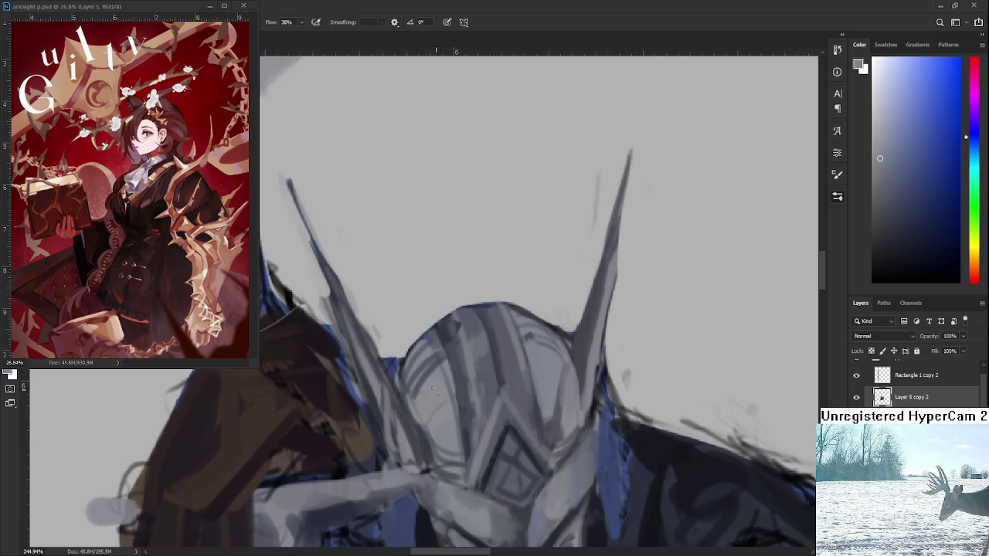
pyautogui.keyDown('alt'); pyautogui.click(424, 393); pyautogui.keyUp('alt')
pyautogui.keyDown('alt'); pyautogui.click(450, 330); pyautogui.keyUp('alt')
pyautogui.keyDown('alt'); pyautogui.click(418, 340); pyautogui.keyUp('alt')
pyautogui.keyDown('alt'); pyautogui.click(433, 328); pyautogui.keyUp('alt')
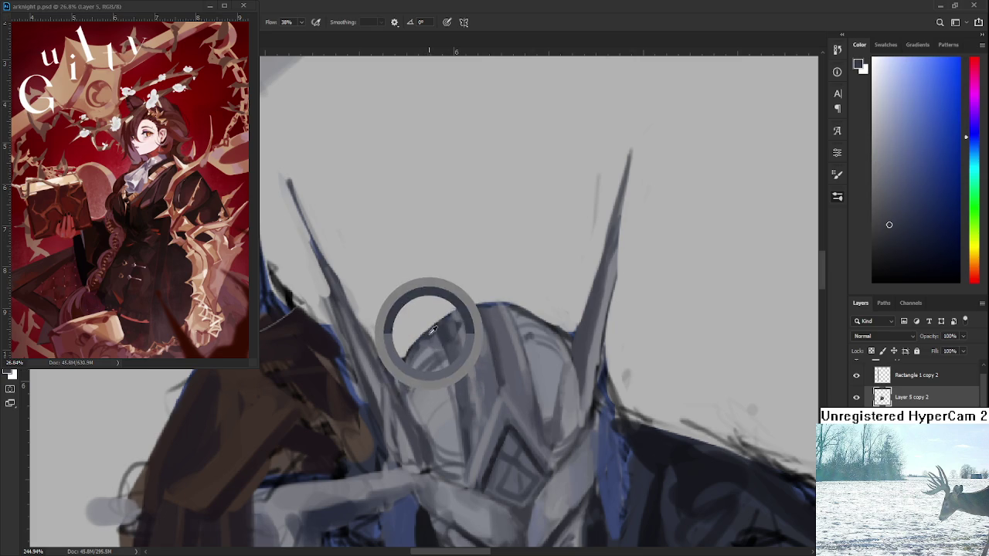
pyautogui.keyDown('alt'); pyautogui.click(437, 338); pyautogui.keyUp('alt')
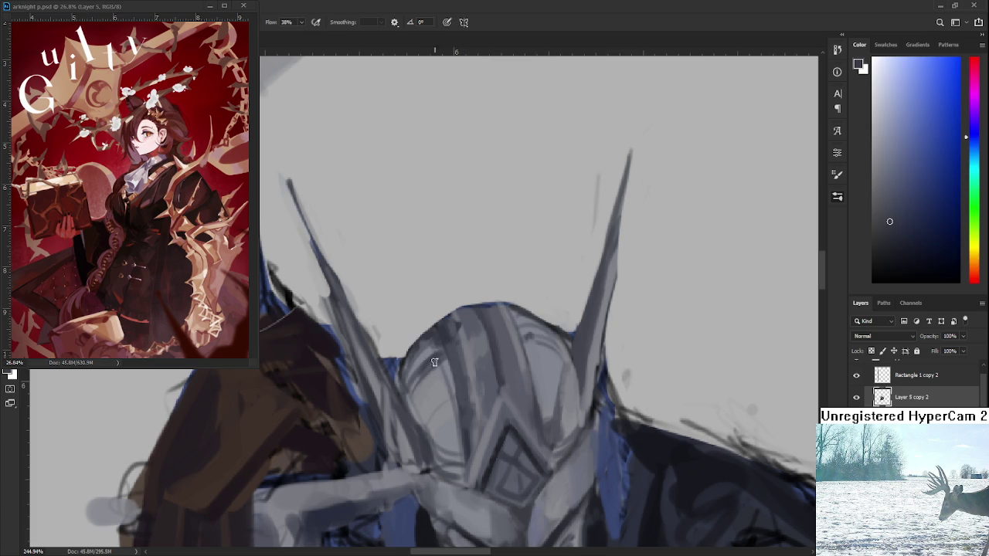
pyautogui.keyDown('alt'); pyautogui.click(441, 349); pyautogui.keyUp('alt')
# Blend lighter greys sampled from the helmet across the upper dome.
pyautogui.keyDown('alt'); pyautogui.click(476, 347); pyautogui.keyUp('alt')
pyautogui.keyDown('alt'); pyautogui.click(471, 330); pyautogui.keyUp('alt')
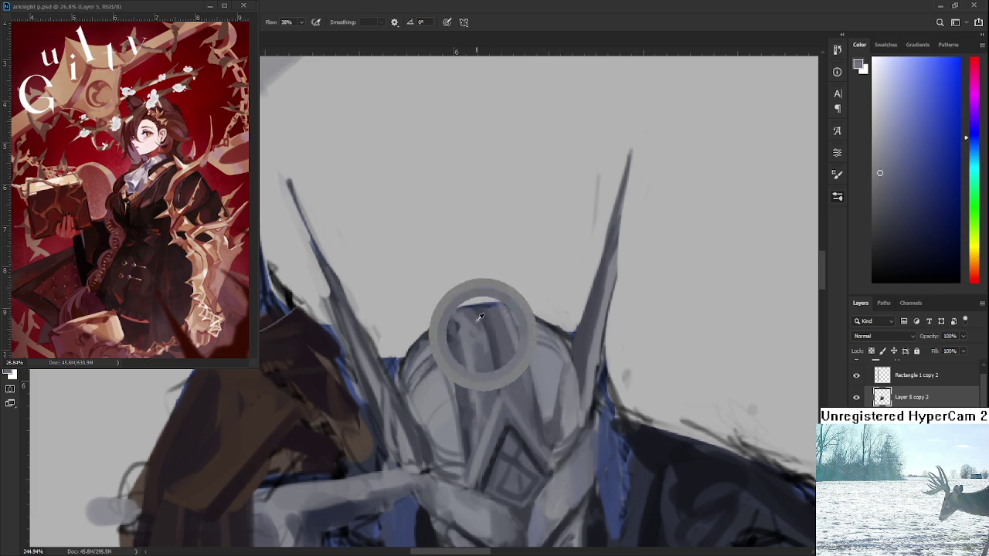
pyautogui.keyDown('alt'); pyautogui.click(464, 323); pyautogui.keyUp('alt')
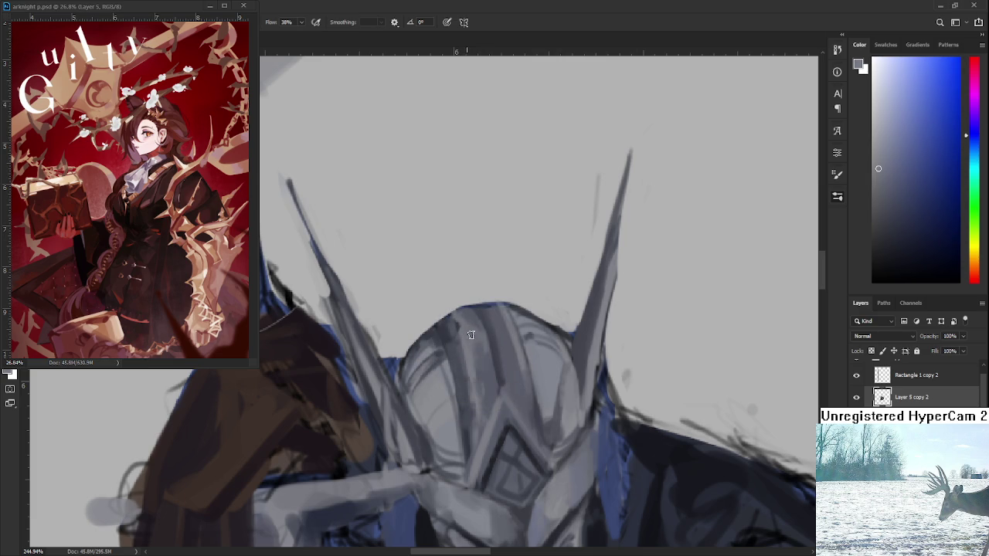
pyautogui.keyDown('alt'); pyautogui.click(475, 360); pyautogui.keyUp('alt')
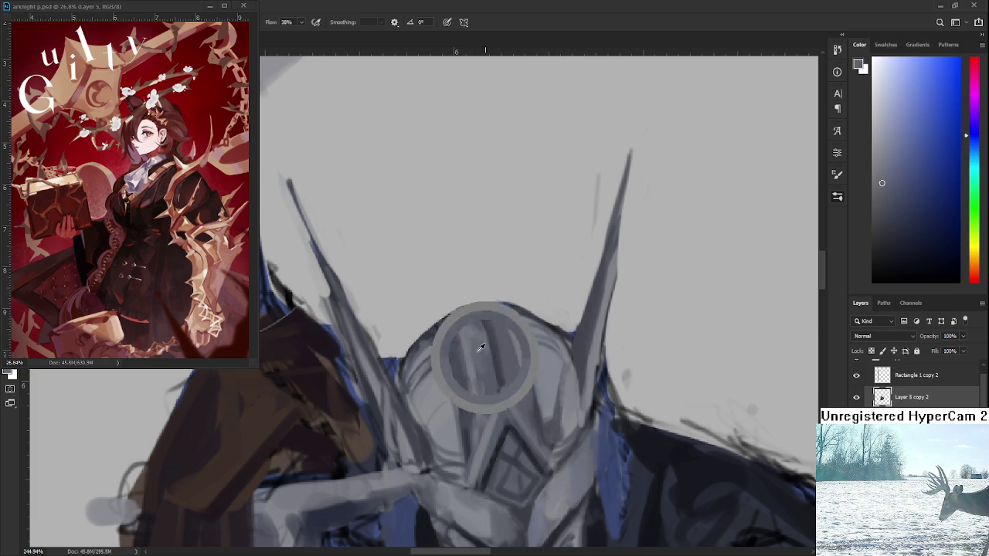
pyautogui.keyDown('alt'); pyautogui.click(468, 329); pyautogui.keyUp('alt')
pyautogui.keyDown('alt'); pyautogui.click(465, 331); pyautogui.keyUp('alt')
pyautogui.moveTo(484, 367); pyautogui.dragTo(481, 337)
# Paint a darker, then even darker, grey band down the dome and soften its edge.
pyautogui.keyDown('alt'); pyautogui.click(469, 320); pyautogui.keyUp('alt')
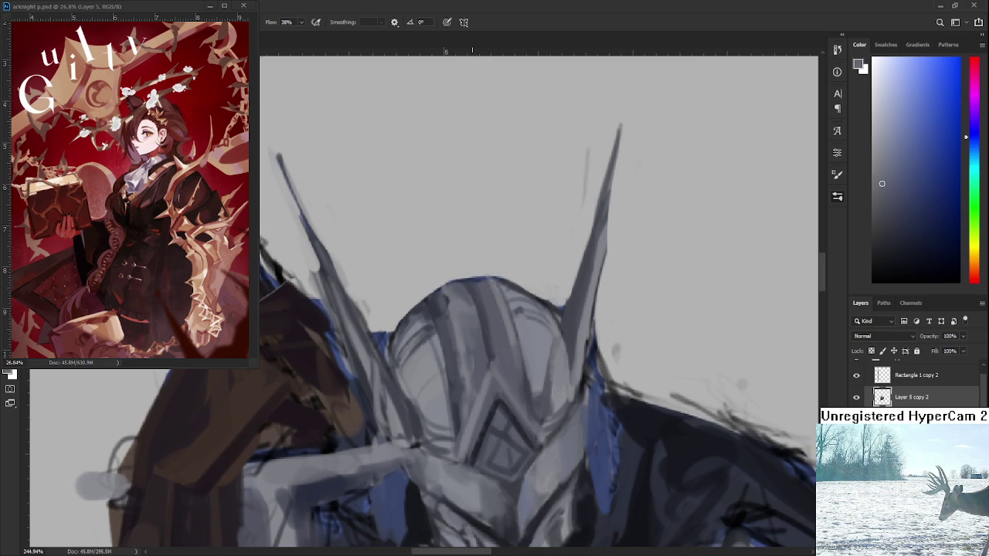
pyautogui.moveTo(499, 352); pyautogui.dragTo(477, 336)
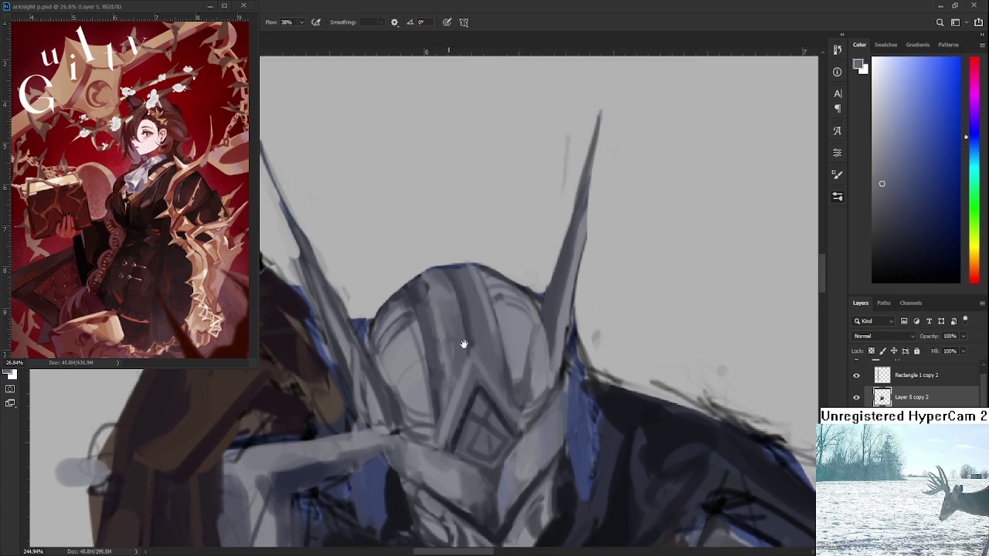
pyautogui.keyDown('alt'); pyautogui.click(473, 338); pyautogui.keyUp('alt')
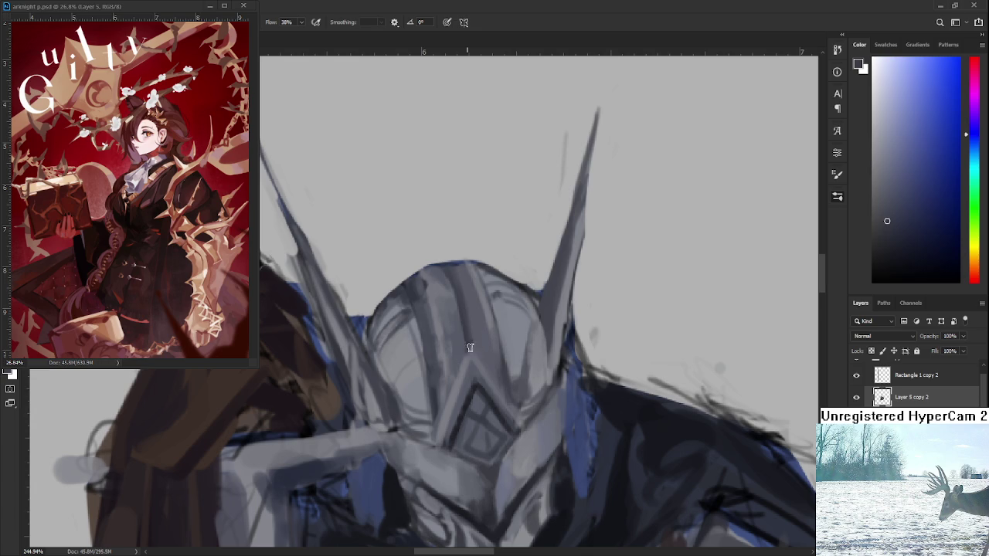
pyautogui.keyDown('alt'); pyautogui.click(466, 340); pyautogui.keyUp('alt')
pyautogui.keyDown('alt'); pyautogui.click(469, 328); pyautogui.keyUp('alt')
pyautogui.keyDown('alt'); pyautogui.click(465, 313); pyautogui.keyUp('alt')
pyautogui.scroll(-3, 469, 293)
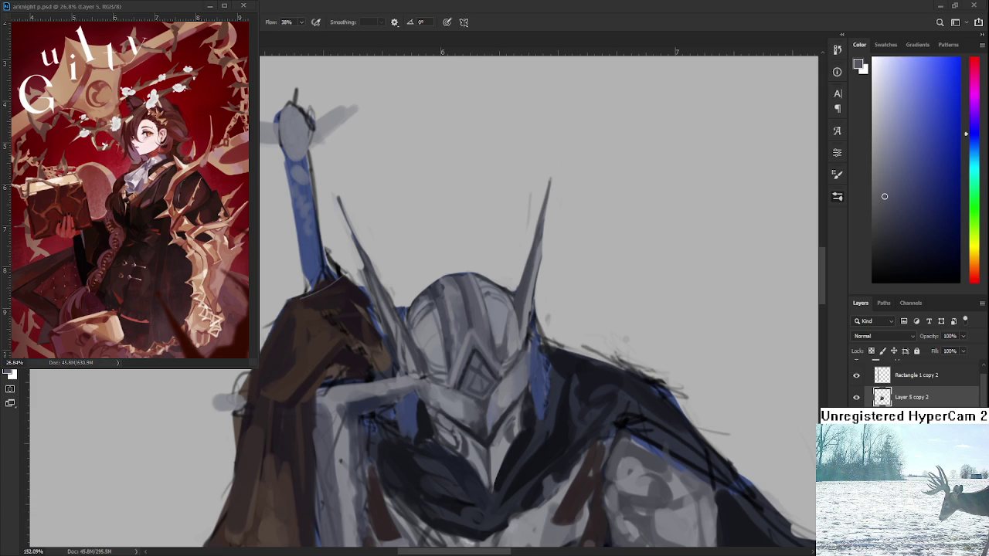
pyautogui.scroll(5, 425, 289)
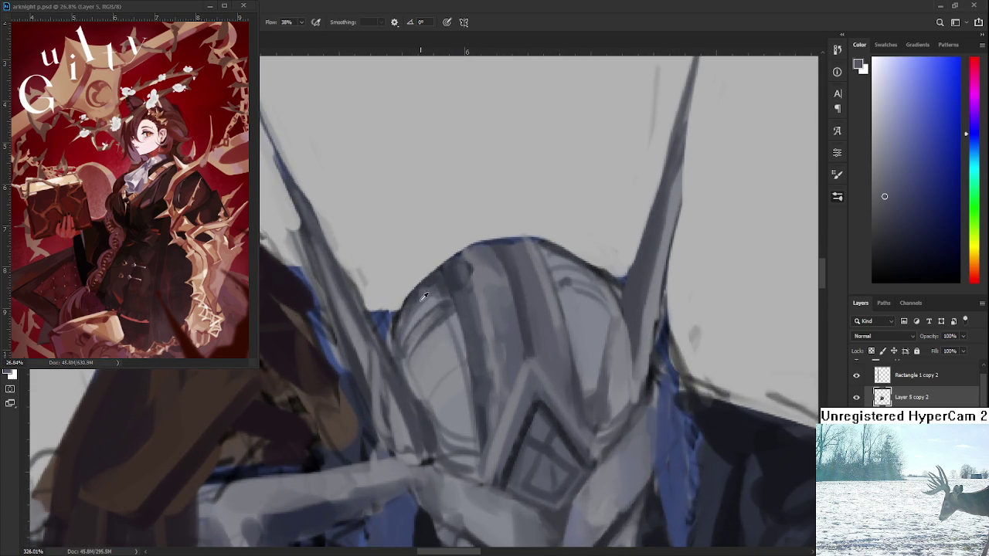
# Touch up the dome above the visor with light and darker sampled greys.
pyautogui.keyDown('alt'); pyautogui.click(449, 341); pyautogui.keyUp('alt')
pyautogui.keyDown('alt'); pyautogui.click(458, 329); pyautogui.keyUp('alt')
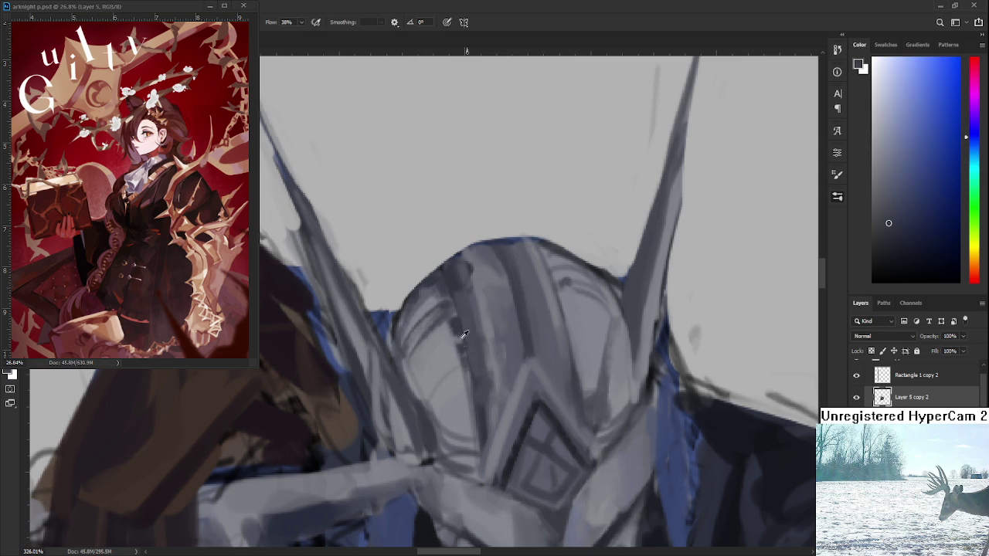
pyautogui.keyDown('alt'); pyautogui.click(455, 328); pyautogui.keyUp('alt')
pyautogui.keyDown('alt'); pyautogui.click(453, 325); pyautogui.keyUp('alt')
pyautogui.scroll(-3, 453, 323)
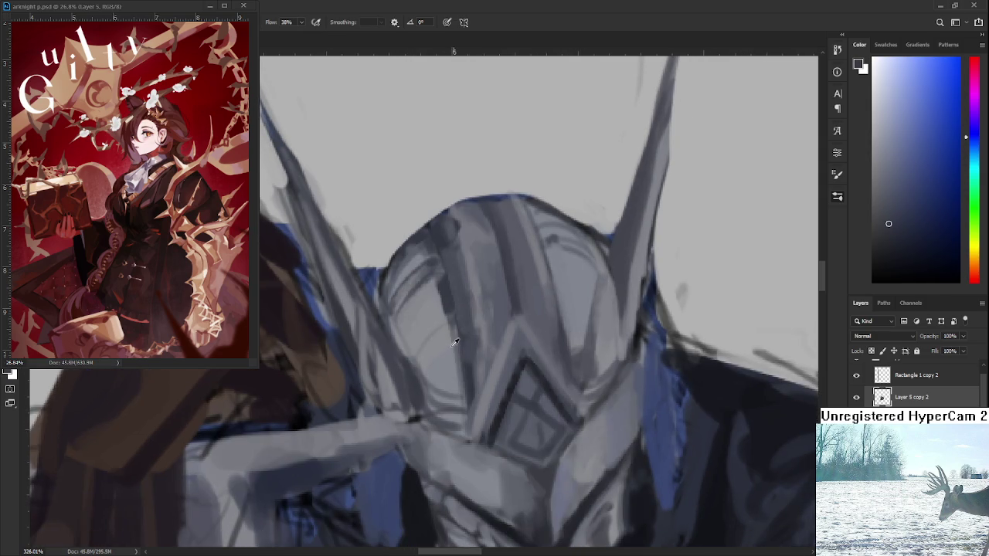
# Paint small dark and light strokes on the left side of the helmet.
pyautogui.moveTo(435, 328); pyautogui.dragTo(406, 355)
pyautogui.keyDown('alt'); pyautogui.click(415, 336); pyautogui.keyUp('alt')
pyautogui.keyDown('alt'); pyautogui.click(417, 353); pyautogui.keyUp('alt')
pyautogui.keyDown('alt'); pyautogui.click(420, 373); pyautogui.keyUp('alt')
pyautogui.keyDown('alt'); pyautogui.click(424, 402); pyautogui.keyUp('alt')
pyautogui.moveTo(417, 332); pyautogui.dragTo(436, 359)
# Lighten the faceplate left of the visor with light grey strokes.
pyautogui.keyDown('alt'); pyautogui.click(429, 341); pyautogui.keyUp('alt')
pyautogui.keyDown('alt'); pyautogui.click(424, 356); pyautogui.keyUp('alt')
pyautogui.keyDown('alt'); pyautogui.click(420, 336); pyautogui.keyUp('alt')
pyautogui.keyDown('alt'); pyautogui.click(436, 352); pyautogui.keyUp('alt')
pyautogui.keyDown('alt'); pyautogui.click(421, 326); pyautogui.keyUp('alt')
pyautogui.moveTo(432, 359); pyautogui.dragTo(413, 326)
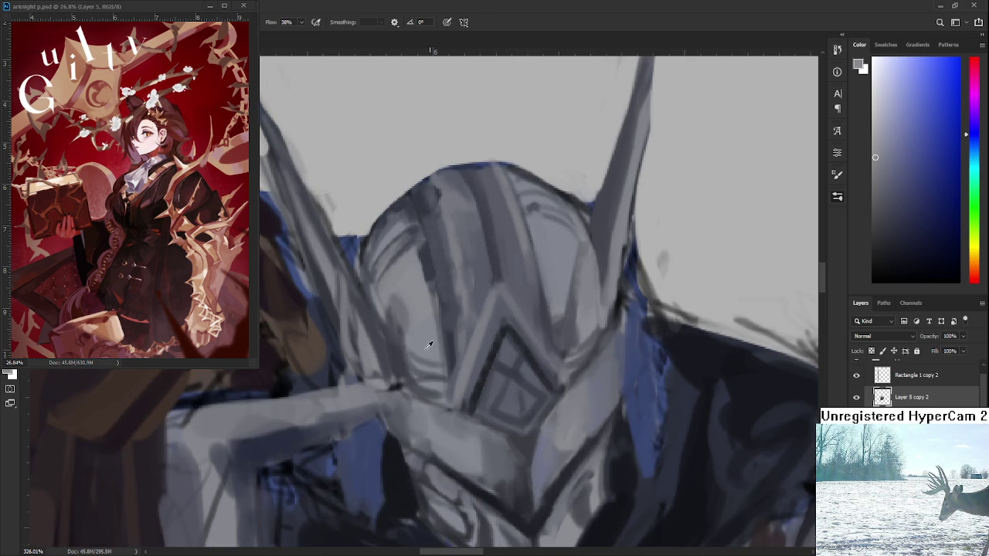
# Adjust the grey tones around the visor, adding a lighter grey-blue highlight.
pyautogui.keyDown('alt'); pyautogui.click(420, 343); pyautogui.keyUp('alt')
pyautogui.keyDown('alt'); pyautogui.click(450, 352); pyautogui.keyUp('alt')
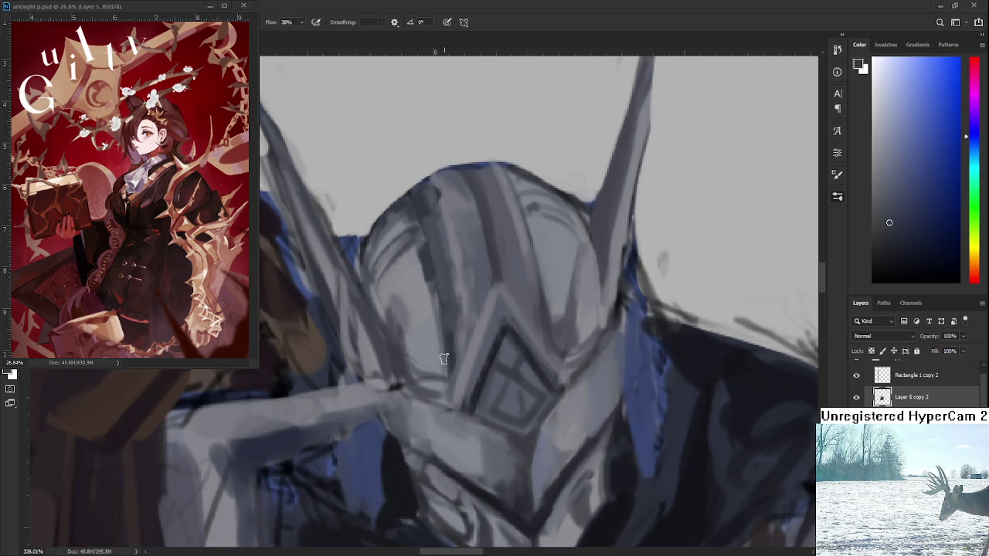
pyautogui.keyDown('alt'); pyautogui.click(426, 353); pyautogui.keyUp('alt')
pyautogui.keyDown('alt'); pyautogui.click(440, 374); pyautogui.keyUp('alt')
pyautogui.keyDown('alt'); pyautogui.click(445, 363); pyautogui.keyUp('alt')
pyautogui.keyDown('alt'); pyautogui.click(444, 368); pyautogui.keyUp('alt')
# Finish the visor area with slightly darker greys and a grey-blue accent.
pyautogui.keyDown('alt'); pyautogui.click(441, 371); pyautogui.keyUp('alt')
pyautogui.keyDown('alt'); pyautogui.click(437, 349); pyautogui.keyUp('alt')
pyautogui.keyDown('alt'); pyautogui.click(434, 349); pyautogui.keyUp('alt')
pyautogui.keyDown('alt'); pyautogui.click(434, 349); pyautogui.keyUp('alt')
pyautogui.keyDown('alt'); pyautogui.click(430, 376); pyautogui.keyUp('alt')
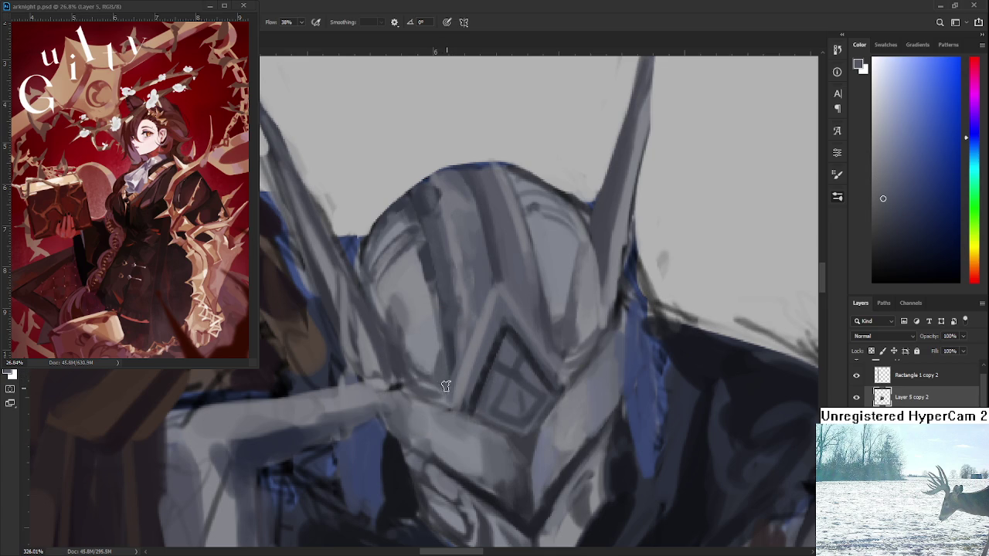
pyautogui.scroll(-3, 454, 334)
# Zoom to about 245% and shade the dome with darker and lighter sampled greys.
pyautogui.scroll(-2, 454, 334)
pyautogui.scroll(1, 454, 334)
pyautogui.scroll(2, 454, 334)
pyautogui.scroll(1, 453, 331)
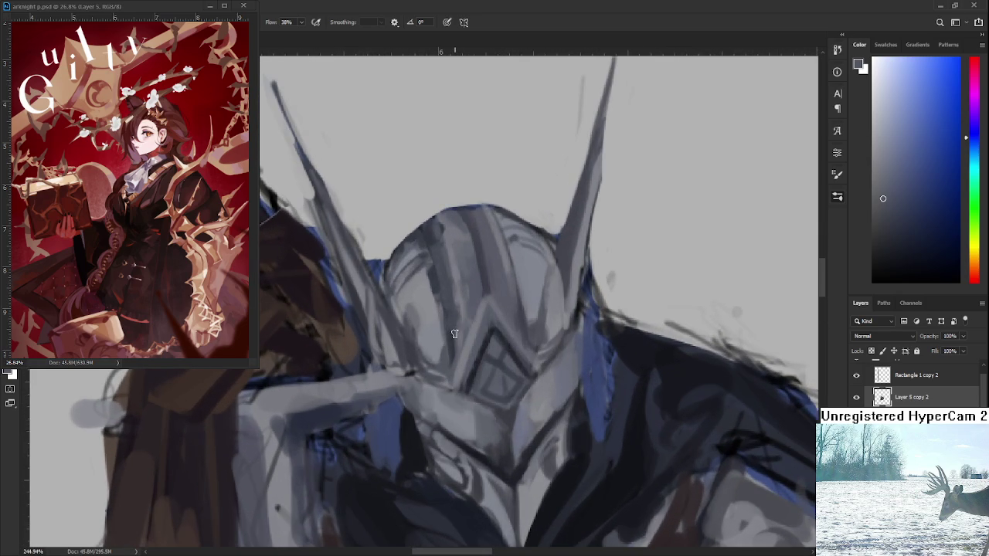
pyautogui.scroll(1, 446, 315)
pyautogui.keyDown('alt'); pyautogui.click(438, 312); pyautogui.keyUp('alt')
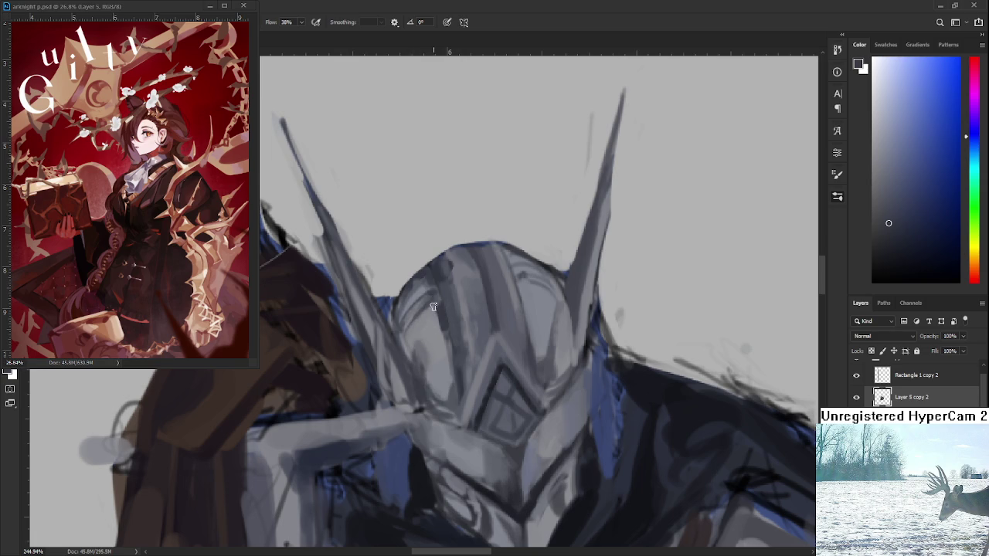
pyautogui.keyDown('alt'); pyautogui.click(421, 325); pyautogui.keyUp('alt')
pyautogui.keyDown('alt'); pyautogui.click(429, 325); pyautogui.keyUp('alt')
# Smooth the left dome beside the visor with fine-tuned greys, then zoom out to check.
pyautogui.keyDown('alt'); pyautogui.click(441, 320); pyautogui.keyUp('alt')
pyautogui.keyDown('alt'); pyautogui.click(442, 319); pyautogui.keyUp('alt')
pyautogui.keyDown('alt'); pyautogui.click(443, 321); pyautogui.keyUp('alt')
pyautogui.keyDown('alt'); pyautogui.click(441, 323); pyautogui.keyUp('alt')
pyautogui.keyDown('alt'); pyautogui.click(442, 317); pyautogui.keyUp('alt')
pyautogui.keyDown('alt'); pyautogui.click(435, 325); pyautogui.keyUp('alt')
pyautogui.scroll(-2, 433, 322)
pyautogui.scroll(-2, 432, 321)
pyautogui.scroll(1, 463, 332)
pyautogui.scroll(2, 467, 337)
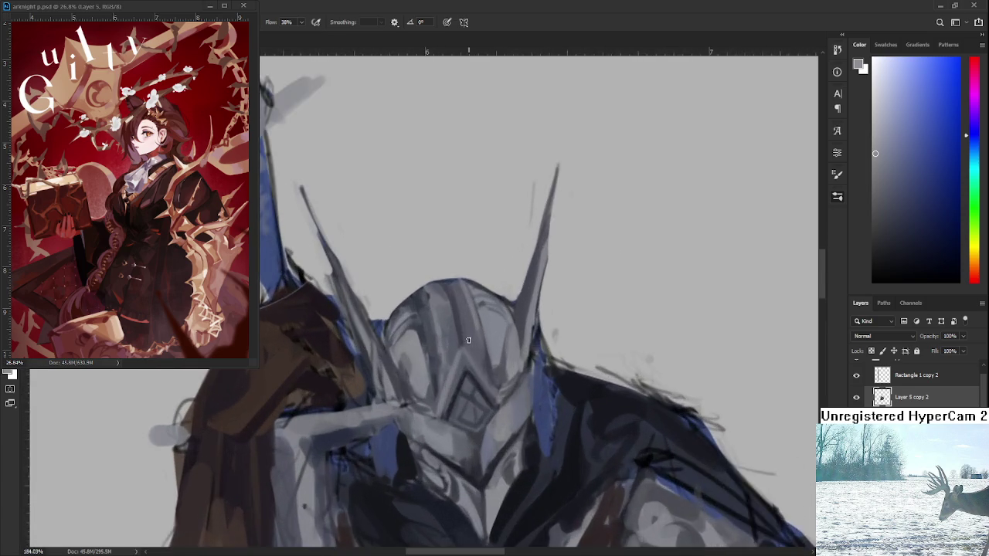